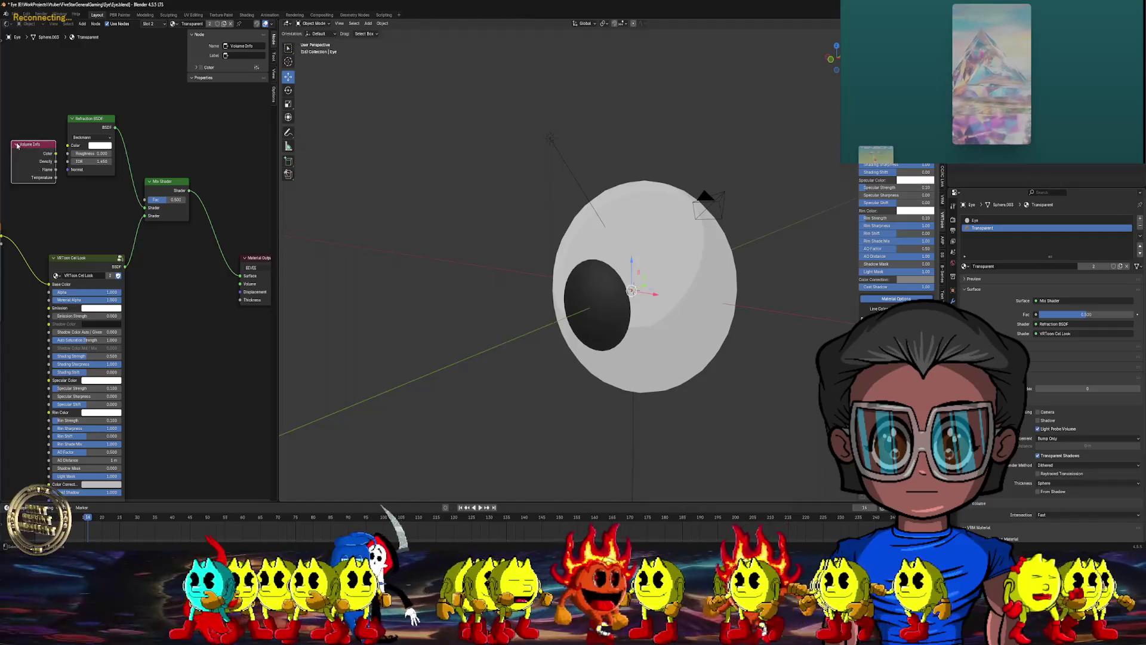
- Switch the Material Output target from EEVEE to Cycles, then to All, and select the Volume Info node
{"action": "mouse_move", "coordinate": [43, 144]}
{"action": "left_mouse_down"}
{"action": "mouse_move", "coordinate": [30, 142]}
{"action": "mouse_move", "coordinate": [68, 146]}
{"action": "left_mouse_up"}
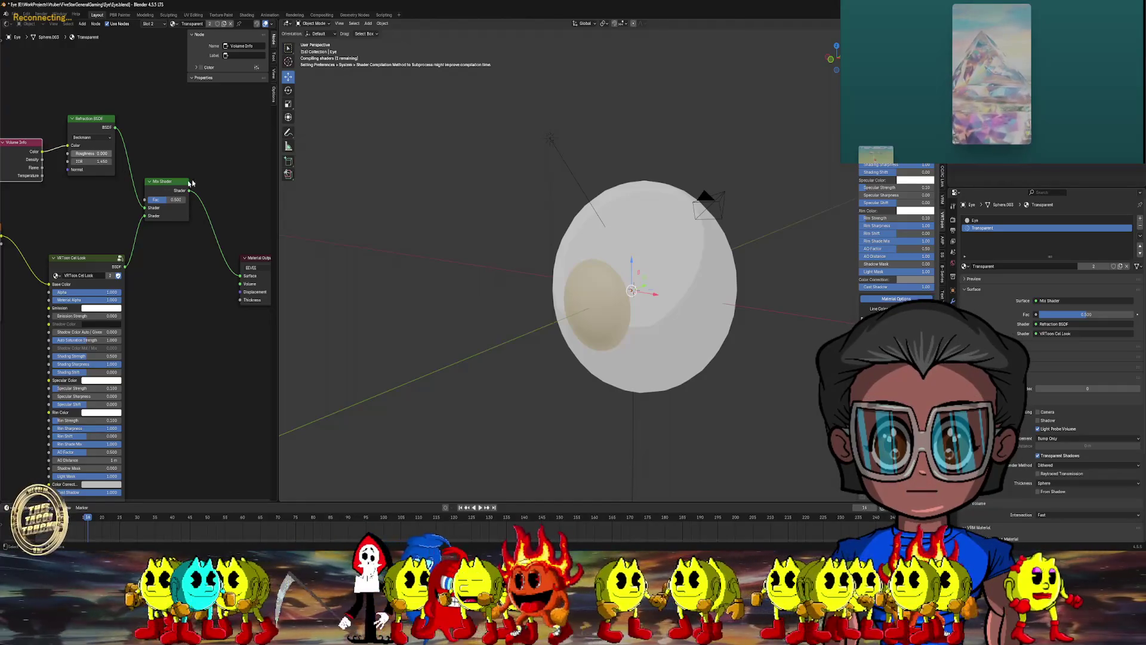
{"action": "left_click", "coordinate": [209, 224]}
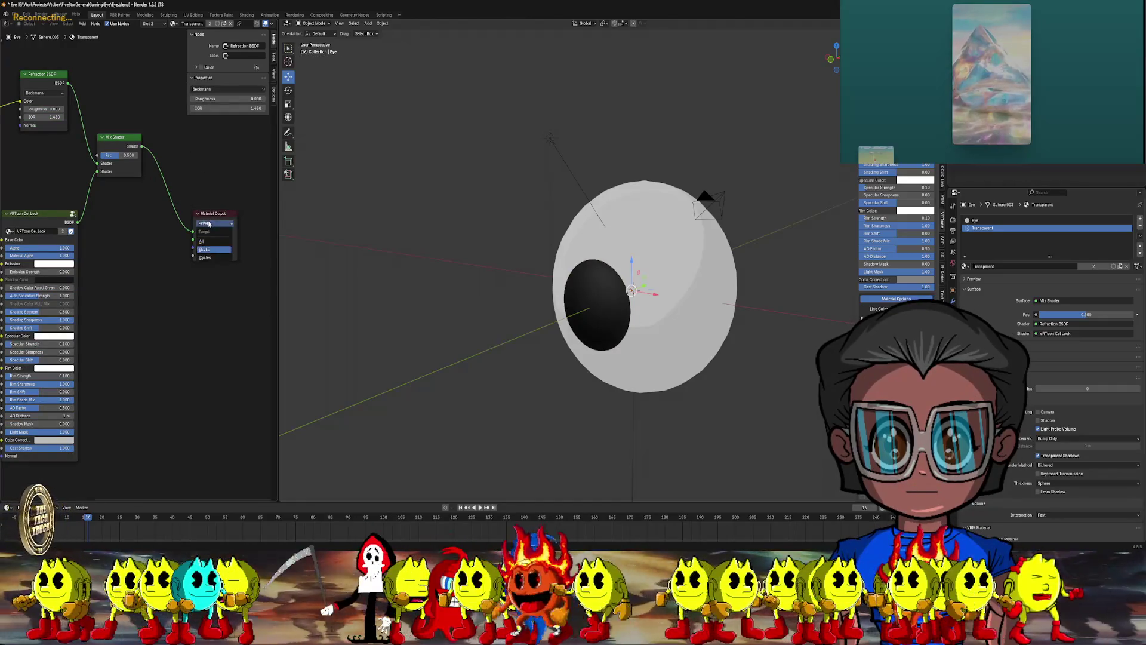
{"action": "left_click", "coordinate": [206, 257]}
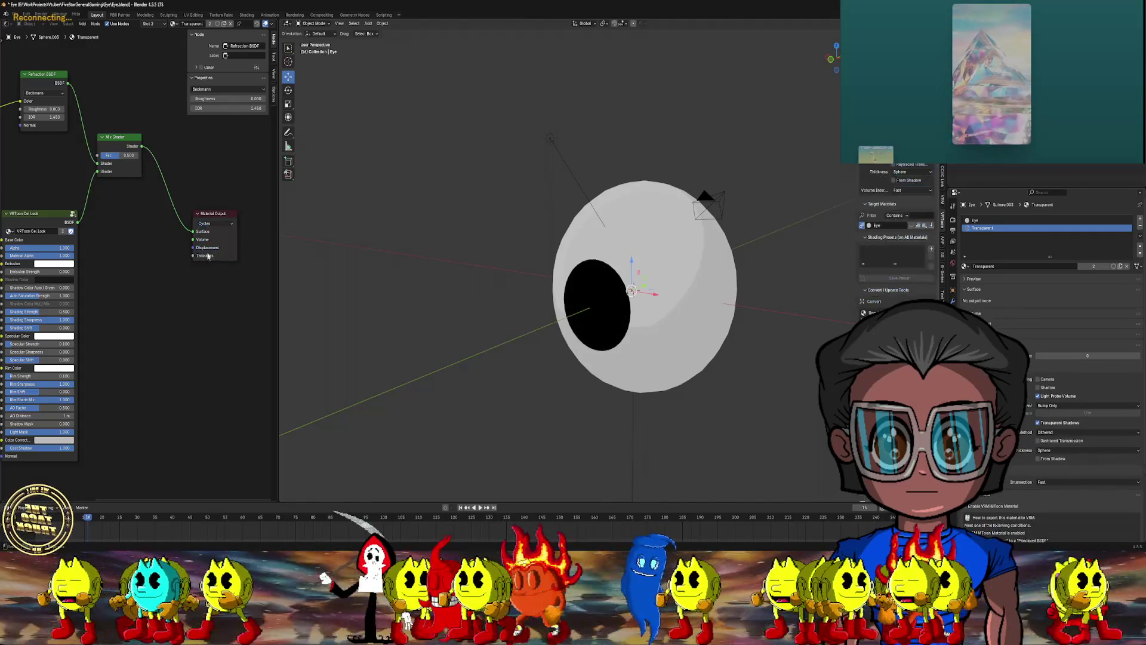
{"action": "left_click", "coordinate": [215, 223]}
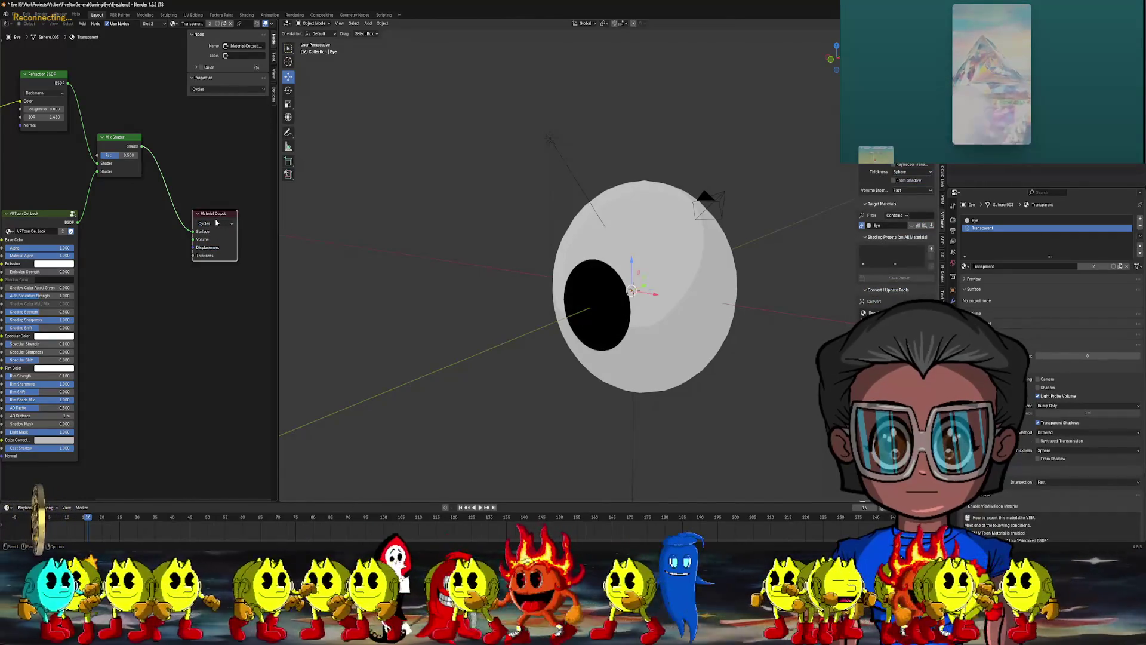
{"action": "left_click", "coordinate": [211, 225]}
{"action": "left_click", "coordinate": [207, 242]}
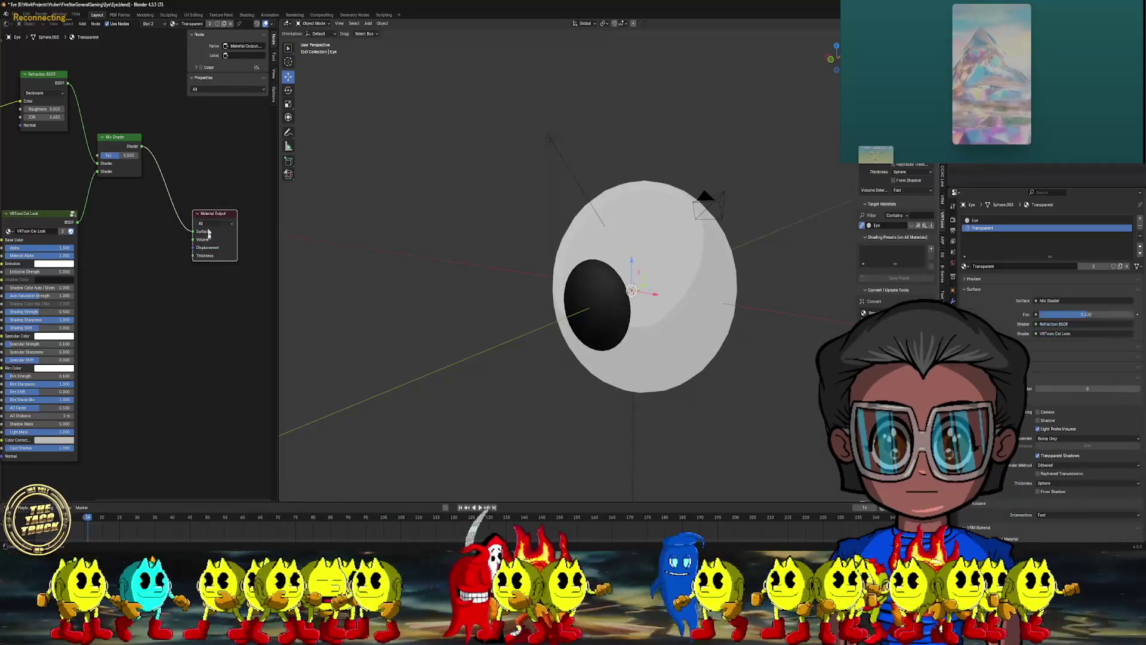
{"action": "middle_click_drag", "start_coordinate": [200, 185], "coordinate": [236, 223]}
{"action": "middle_click_drag", "start_coordinate": [94, 151], "coordinate": [138, 167]}
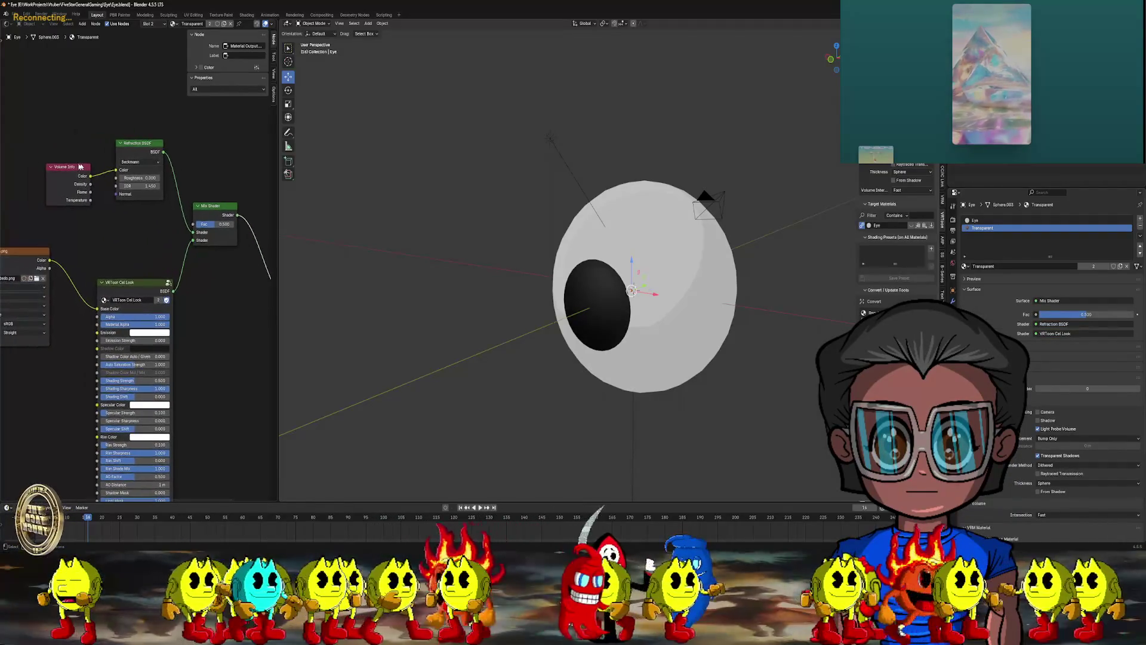
- Add a Volume Absorption shader node and place it below the Material Output
{"action": "mouse_move", "coordinate": [91, 169]}
{"action": "left_mouse_down"}
{"action": "mouse_move", "coordinate": [69, 165]}
{"action": "mouse_move", "coordinate": [102, 169]}
{"action": "left_mouse_up"}
{"action": "left_click", "coordinate": [82, 23]}
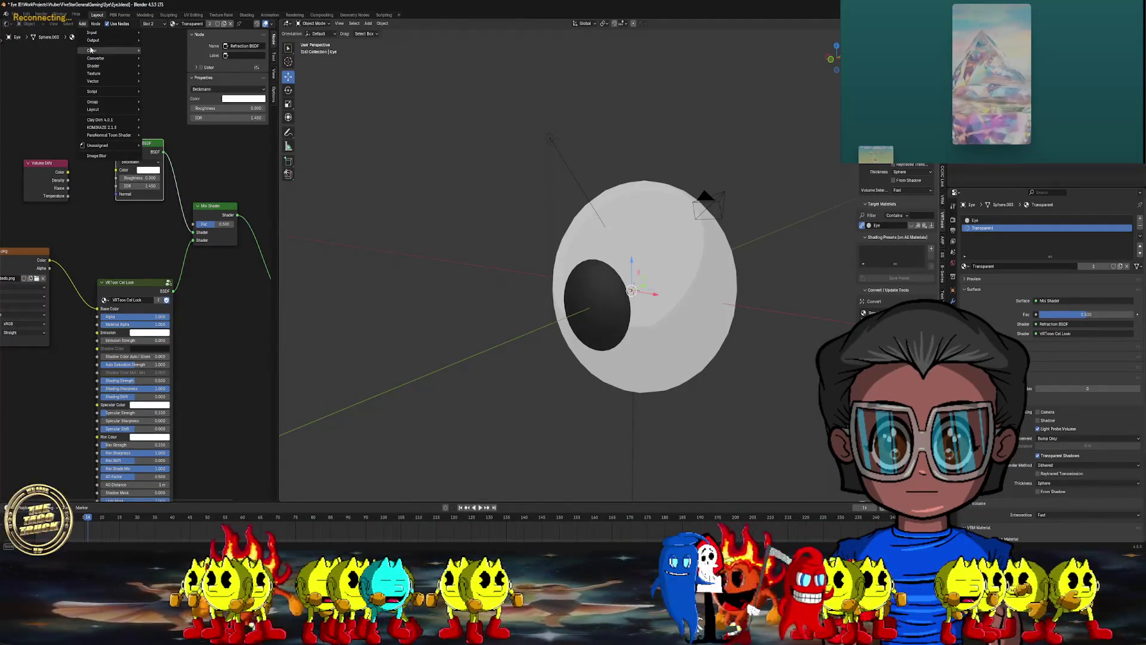
{"action": "mouse_move", "coordinate": [94, 52]}
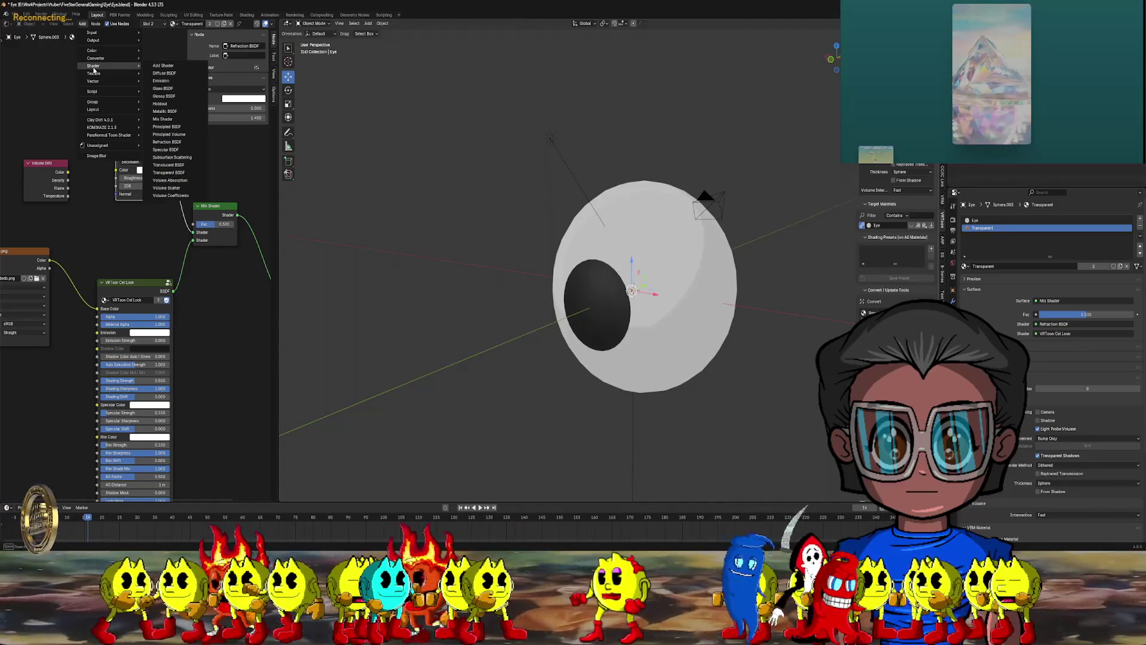
{"action": "key", "text": "Escape"}
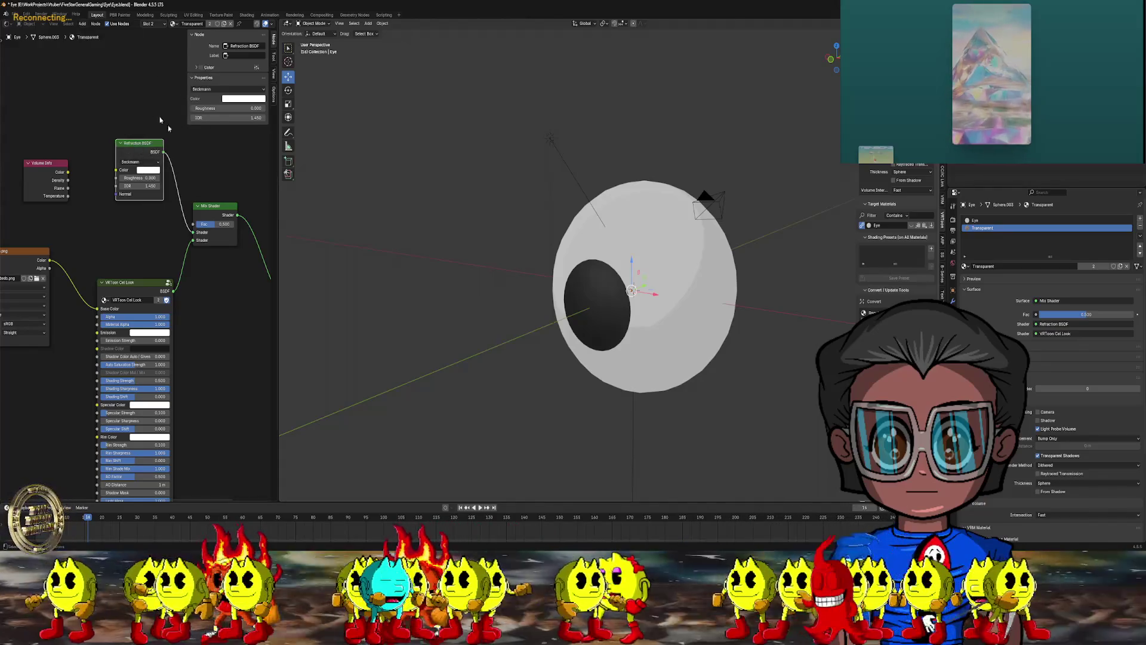
{"action": "left_click", "coordinate": [83, 23]}
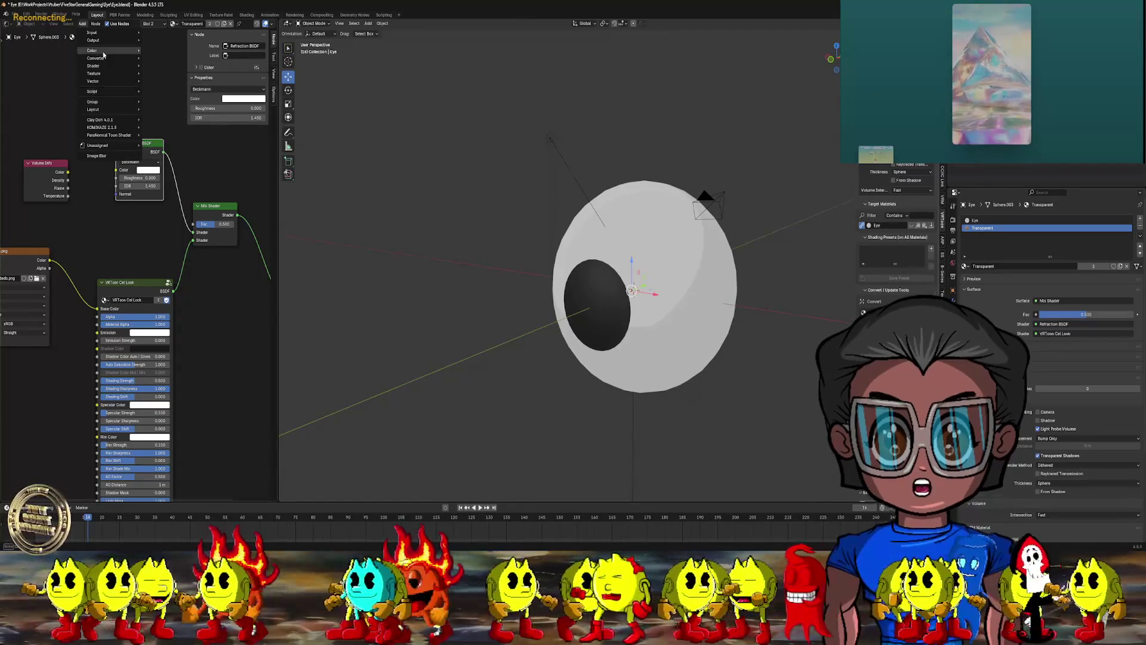
{"action": "mouse_move", "coordinate": [102, 59]}
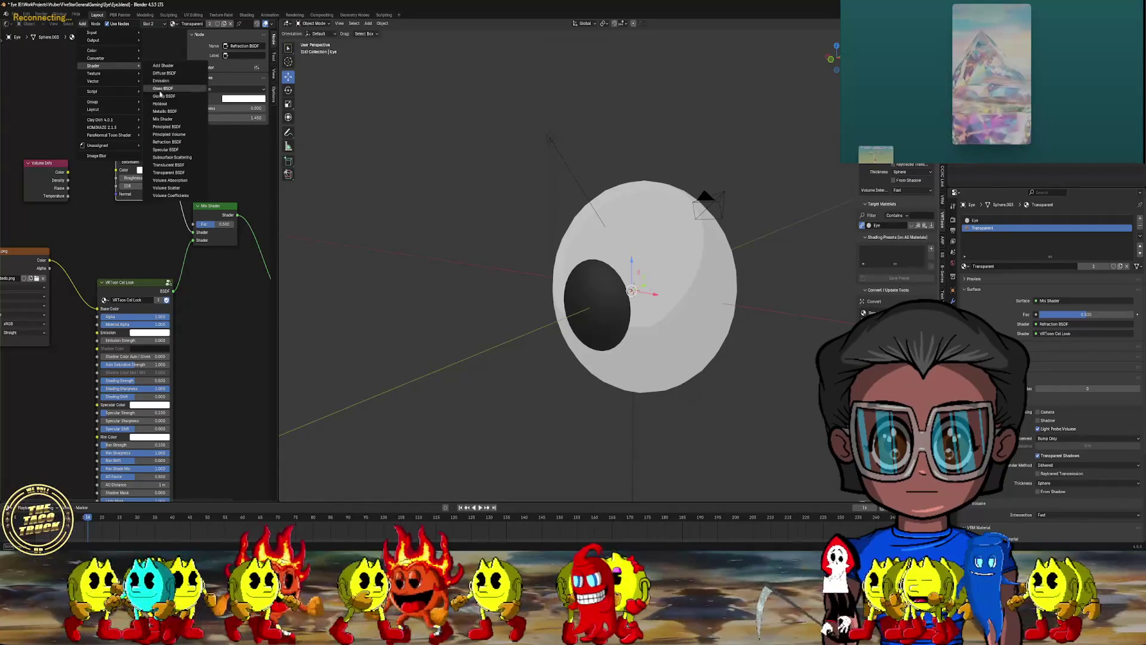
{"action": "left_click", "coordinate": [166, 182]}
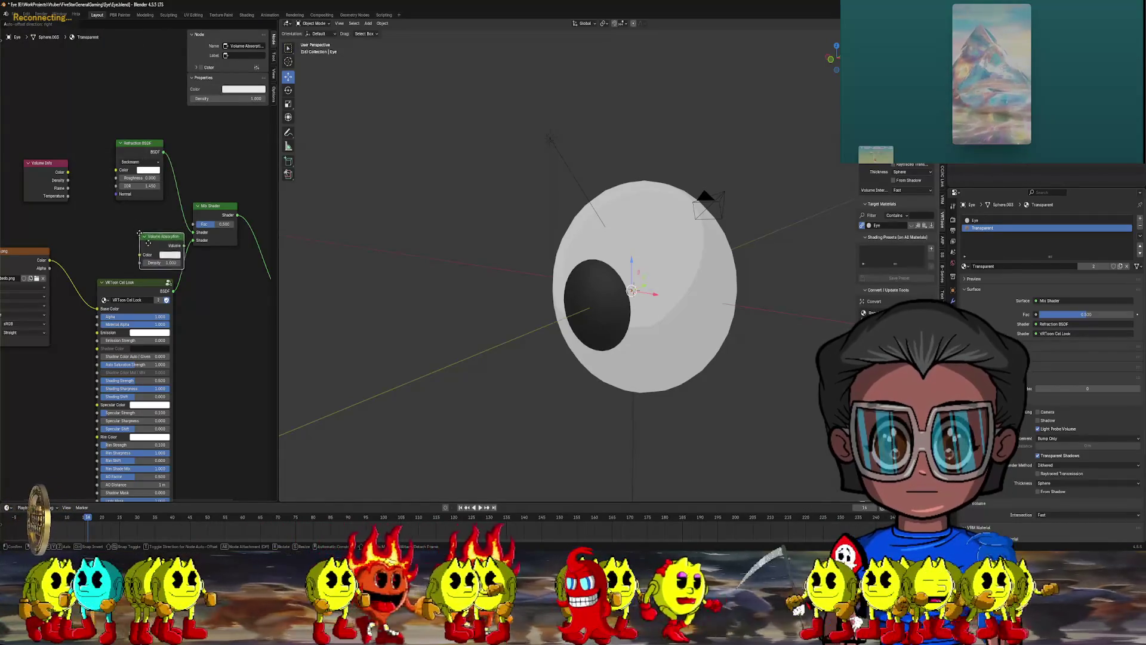
{"action": "left_click", "coordinate": [188, 329]}
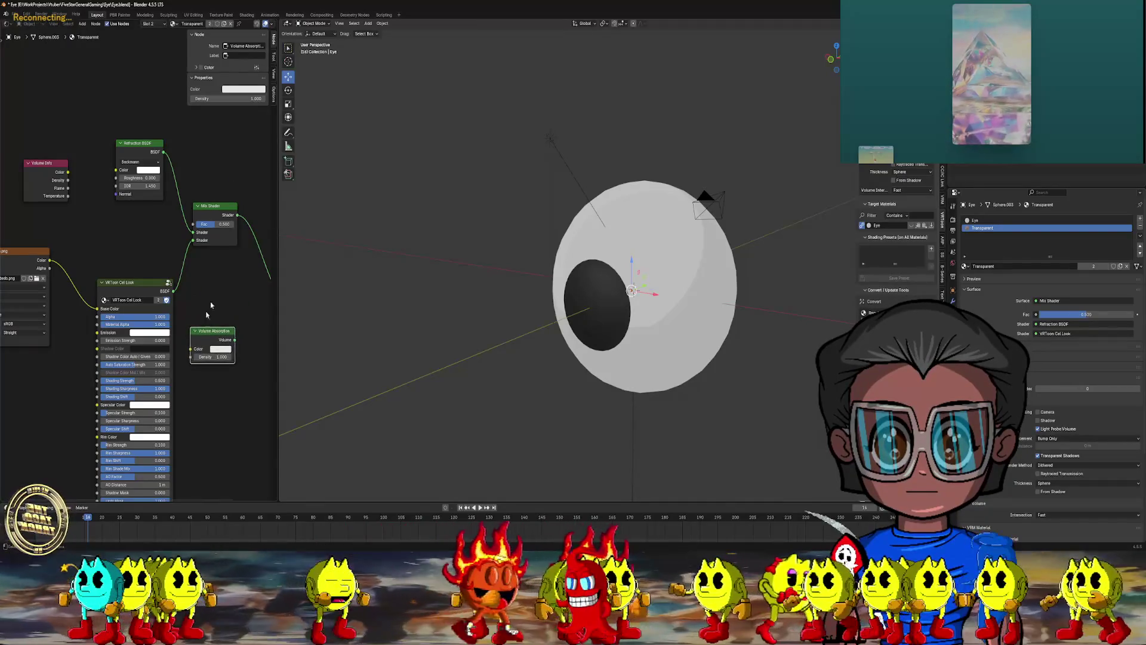
{"action": "middle_click_drag", "start_coordinate": [242, 334], "coordinate": [185, 287]}
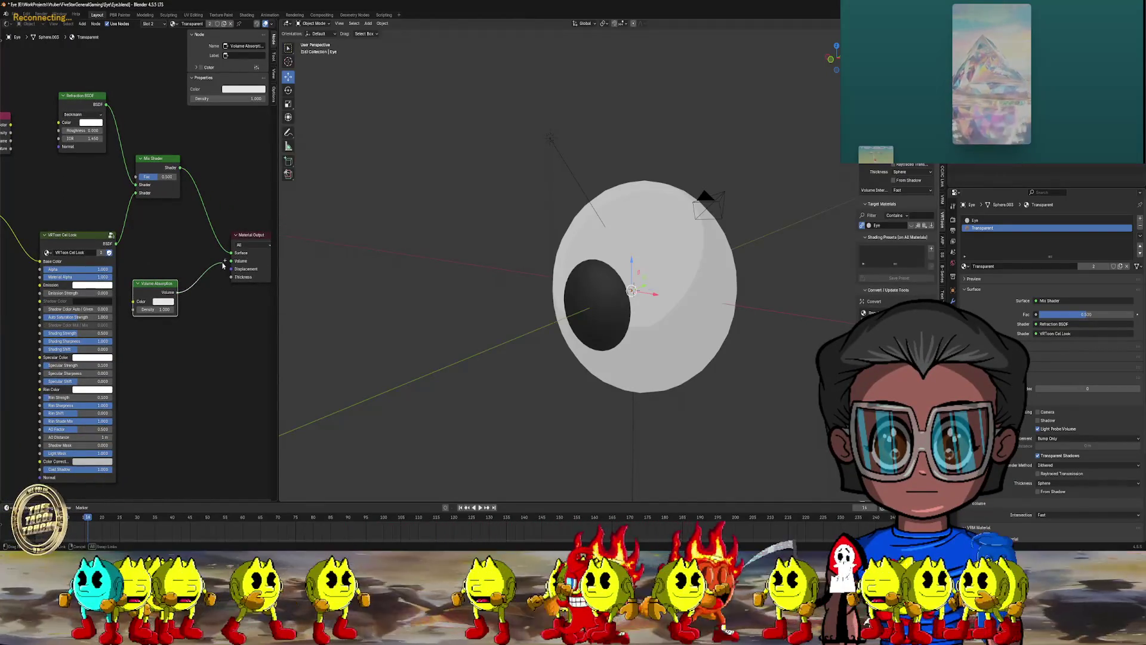
- Delete the Volume Info node from the eye material
{"action": "middle_click_drag", "start_coordinate": [12, 113], "coordinate": [49, 151]}
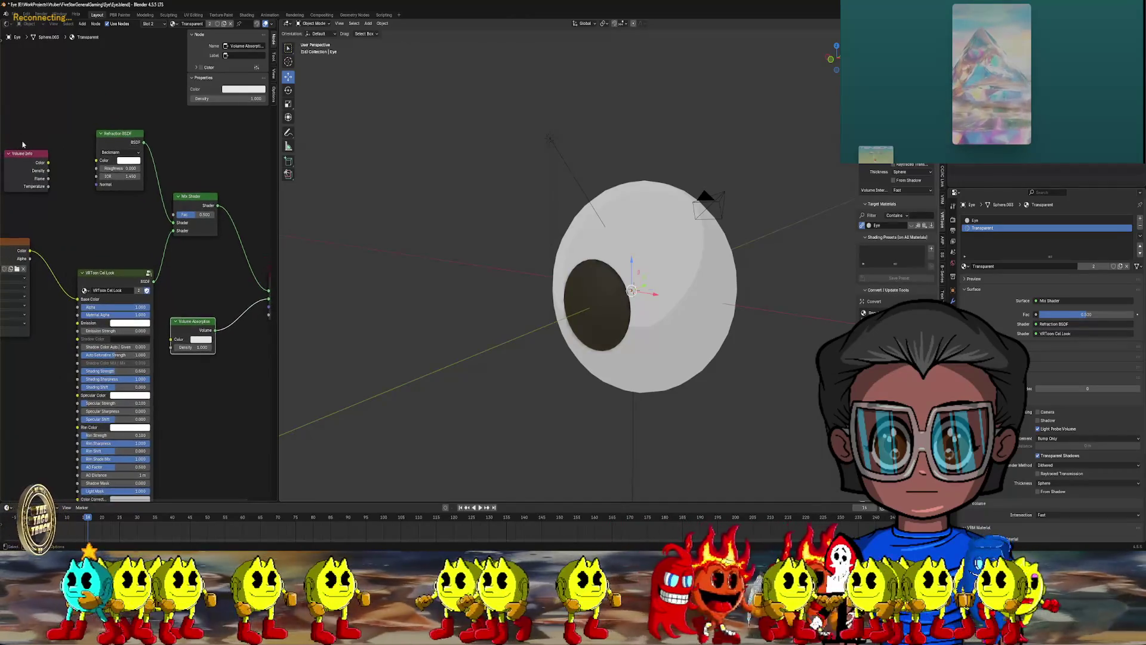
{"action": "left_click", "coordinate": [24, 157]}
{"action": "key", "text": "x"}
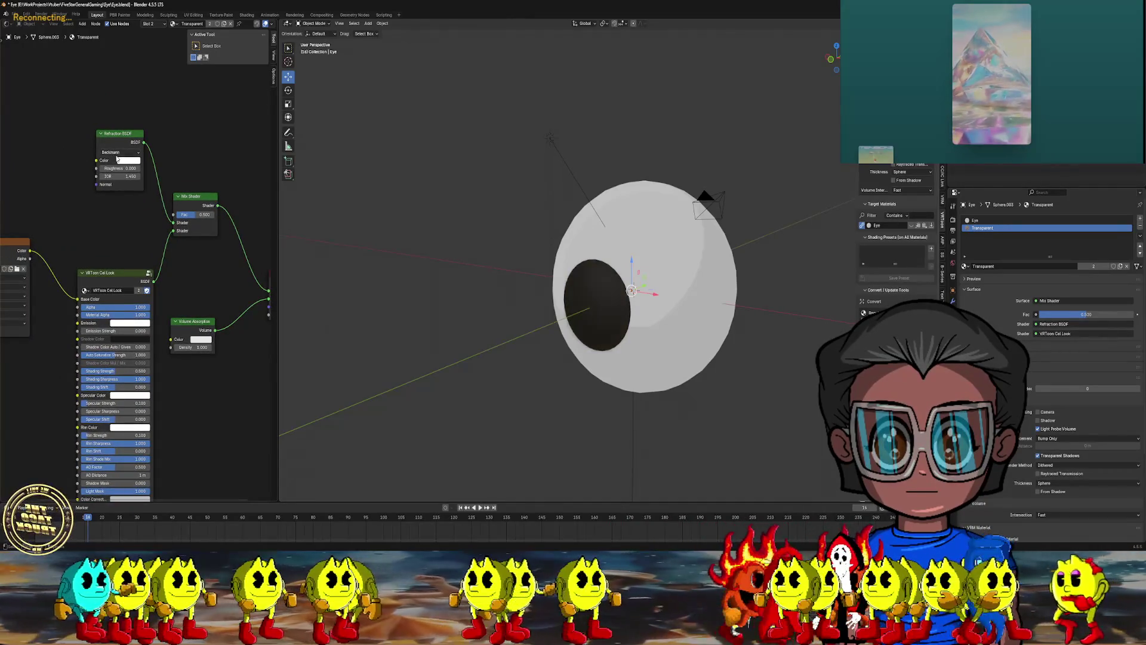
{"action": "scroll", "coordinate": [117, 159], "scroll_direction": "up", "scroll_amount": 1}
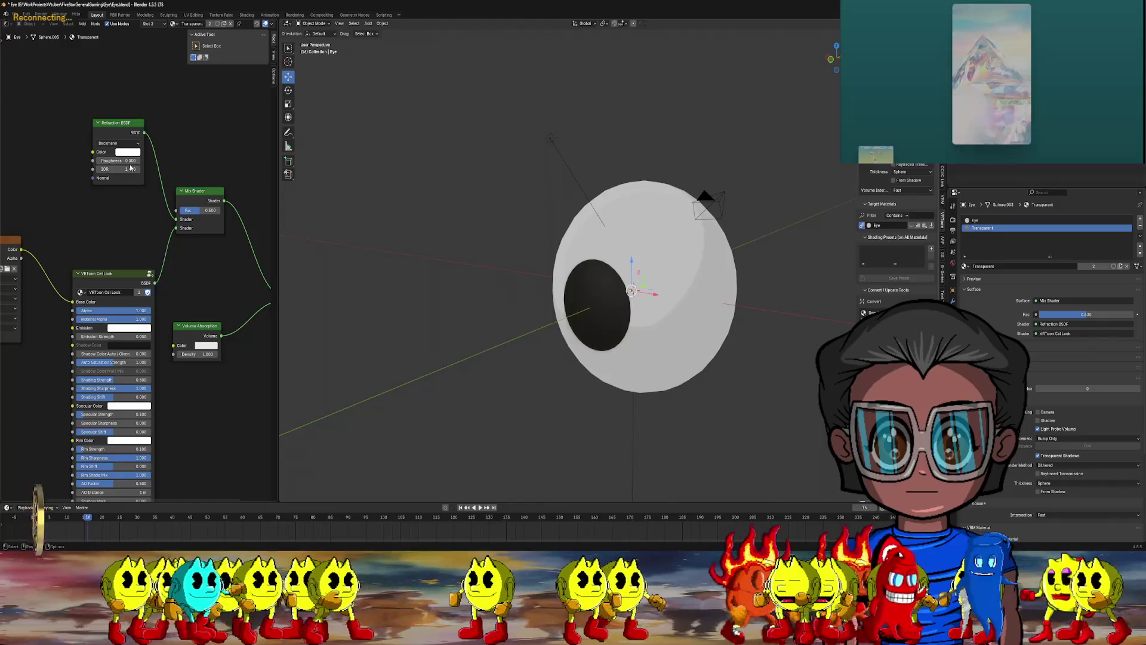
- Tint the Volume Absorption colour light blue (#4DA2E7)
{"action": "left_click", "coordinate": [130, 153]}
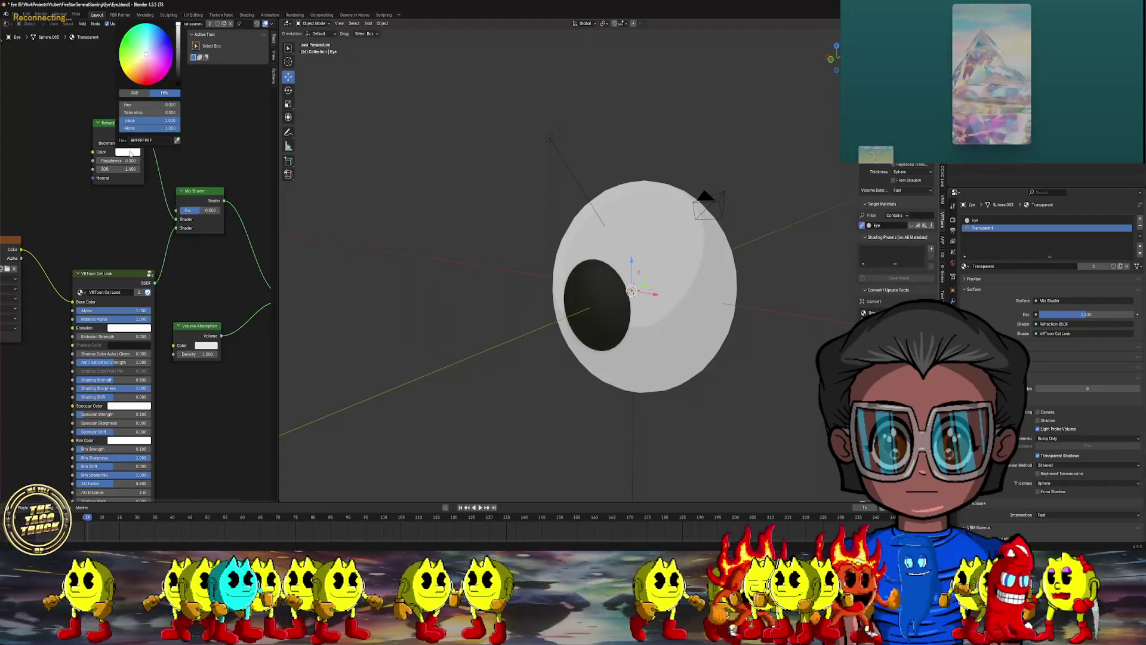
{"action": "left_click", "coordinate": [206, 346]}
{"action": "left_click_drag", "start_coordinate": [235, 240], "coordinate": [234, 229]}
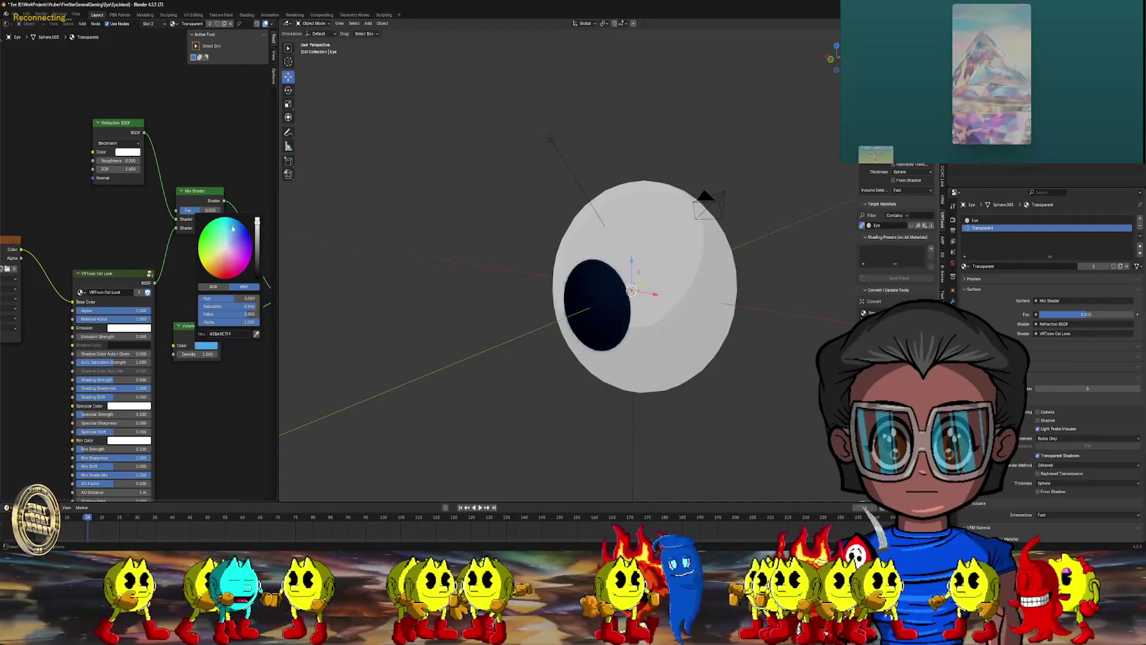
- Lower the VRToon Cel Look Alpha so the iris looks translucent blue
{"action": "scroll", "coordinate": [236, 173], "scroll_direction": "down", "scroll_amount": 3}
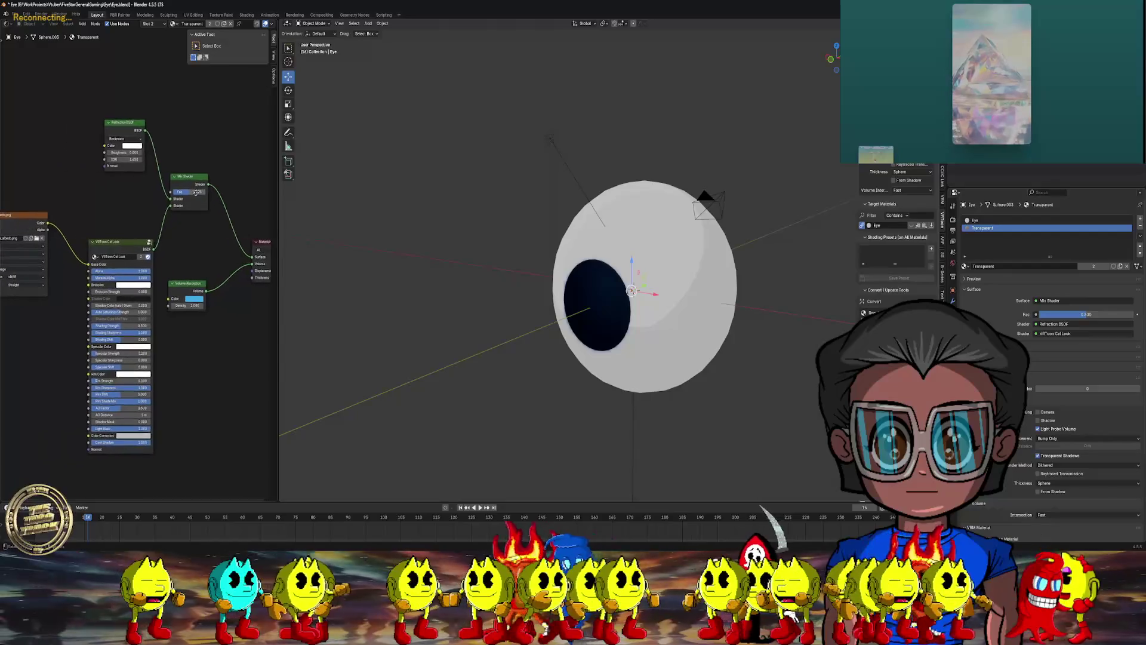
{"action": "scroll", "coordinate": [164, 241], "scroll_direction": "up", "scroll_amount": 2}
{"action": "left_click_drag", "start_coordinate": [130, 250], "coordinate": [114, 250]}
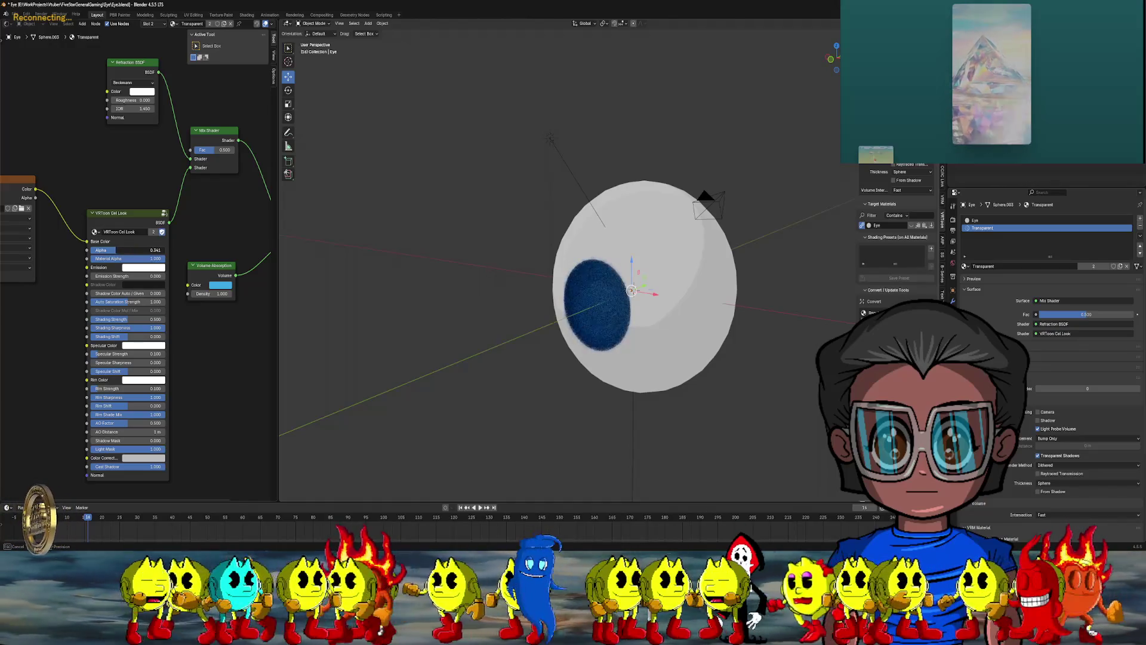
{"action": "mouse_move", "coordinate": [439, 266]}
{"action": "middle_mouse_down"}
{"action": "mouse_move", "coordinate": [494, 245]}
{"action": "mouse_move", "coordinate": [537, 252]}
{"action": "middle_mouse_up"}
{"action": "scroll", "coordinate": [487, 249], "scroll_direction": "up", "scroll_amount": 3}
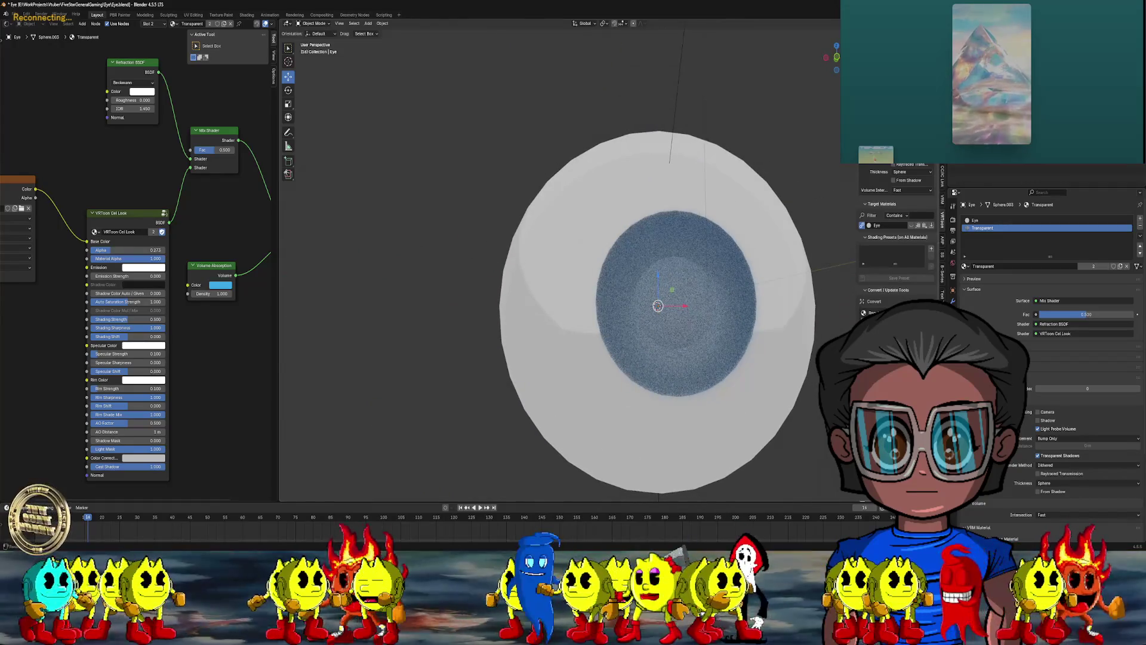
- Preview the eye with the Cycles render engine, then set the engine back to EEVEE
{"action": "left_click", "coordinate": [953, 231]}
{"action": "left_click", "coordinate": [953, 220]}
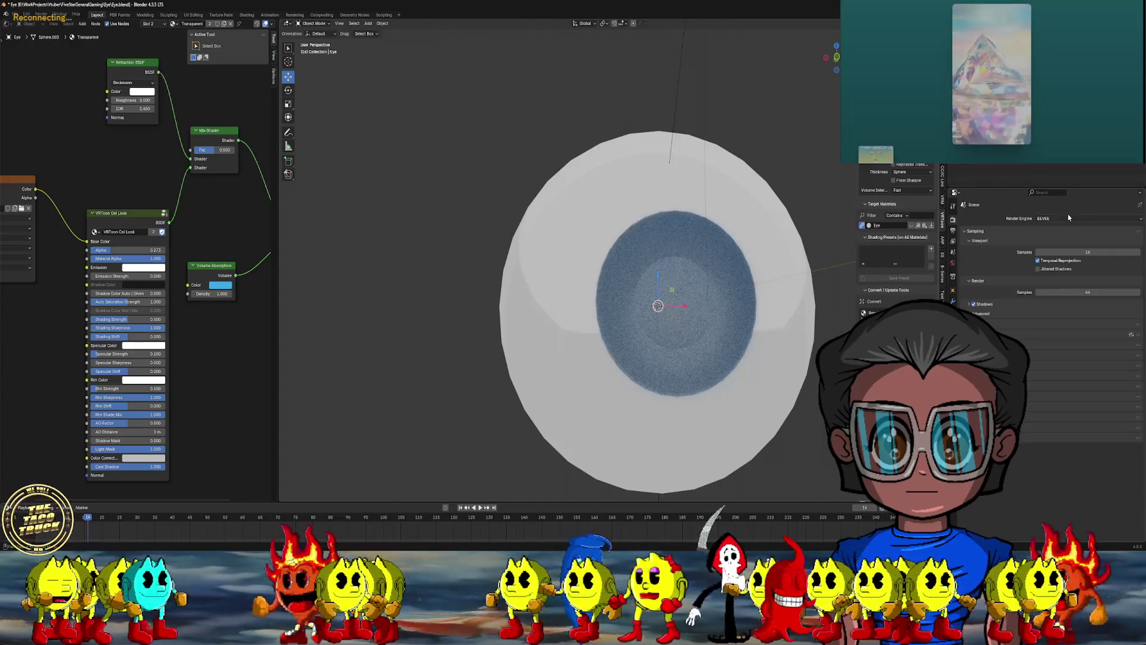
{"action": "left_click", "coordinate": [1051, 218]}
{"action": "left_click", "coordinate": [1052, 239]}
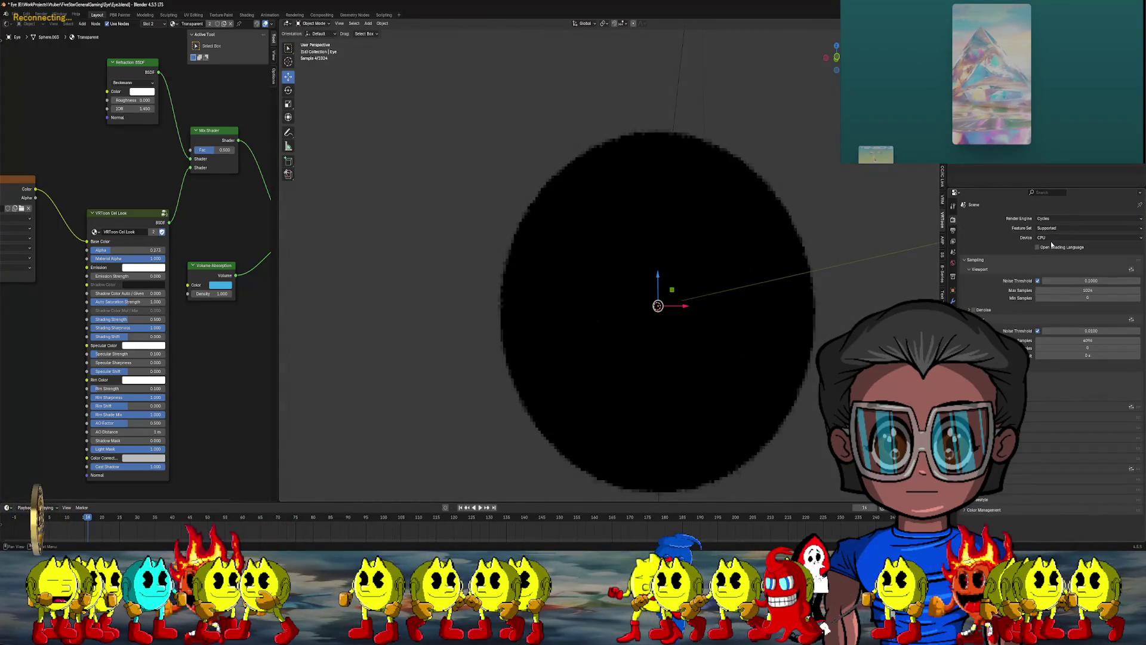
{"action": "mouse_move", "coordinate": [908, 248]}
{"action": "middle_mouse_down"}
{"action": "mouse_move", "coordinate": [865, 251]}
{"action": "mouse_move", "coordinate": [886, 222]}
{"action": "mouse_move", "coordinate": [842, 261]}
{"action": "mouse_move", "coordinate": [808, 258]}
{"action": "mouse_move", "coordinate": [859, 263]}
{"action": "middle_mouse_up"}
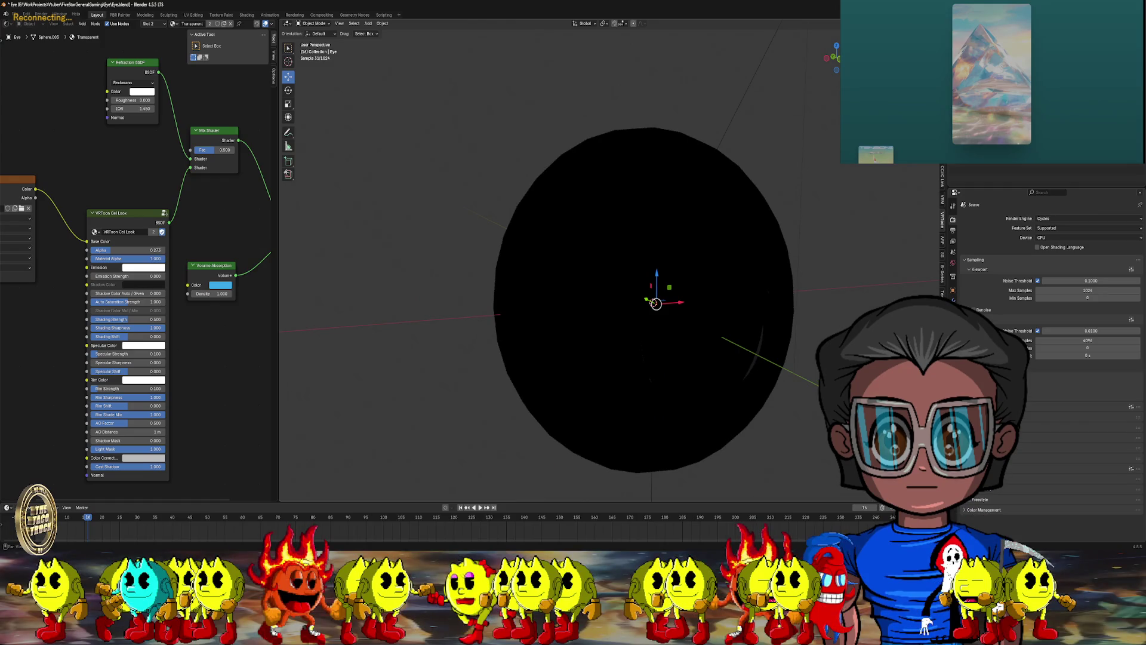
{"action": "left_click", "coordinate": [1051, 219]}
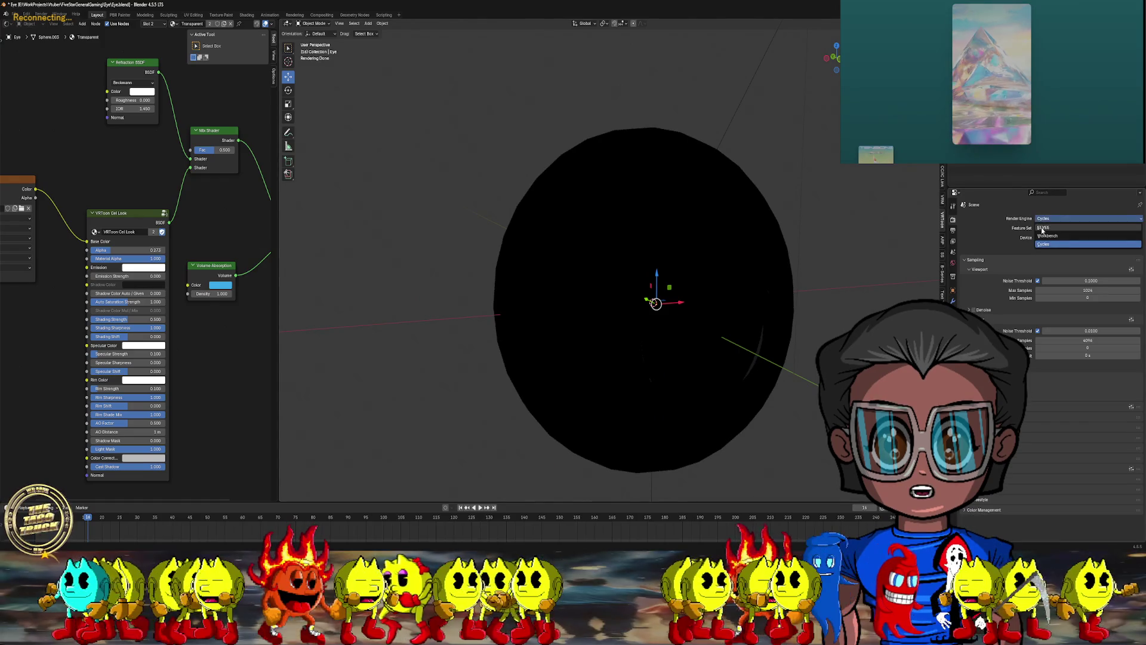
{"action": "left_click", "coordinate": [1041, 227]}
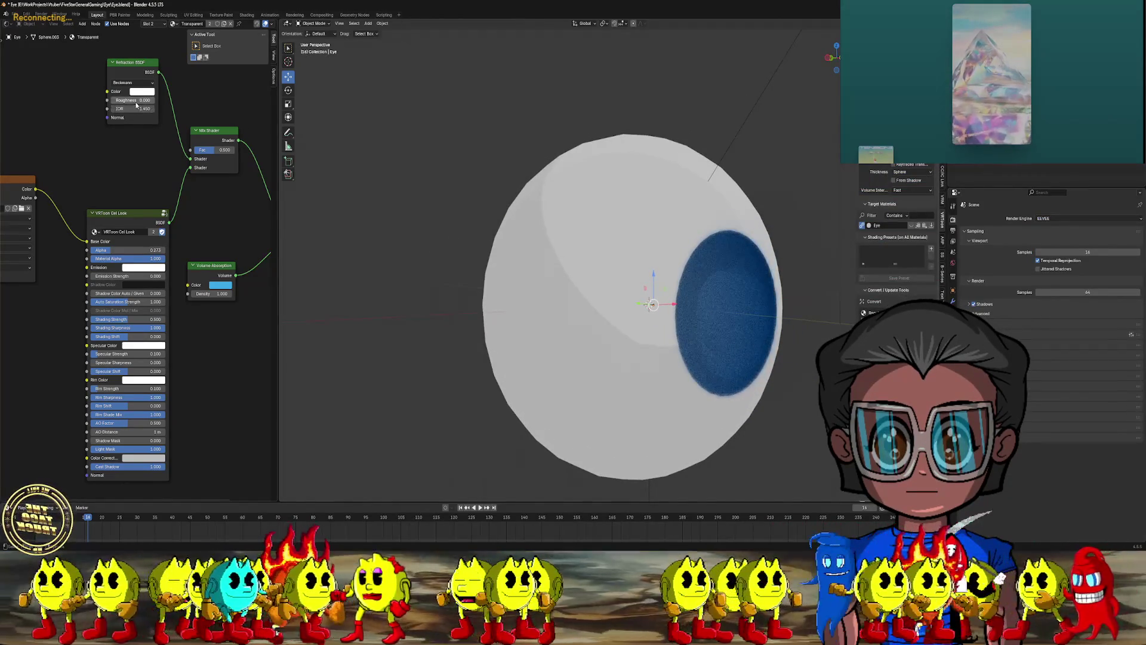
- Raise Refraction Roughness to about 0.3 and lower Volume Absorption density to 0.700
{"action": "left_click_drag", "start_coordinate": [128, 101], "coordinate": [119, 117]}
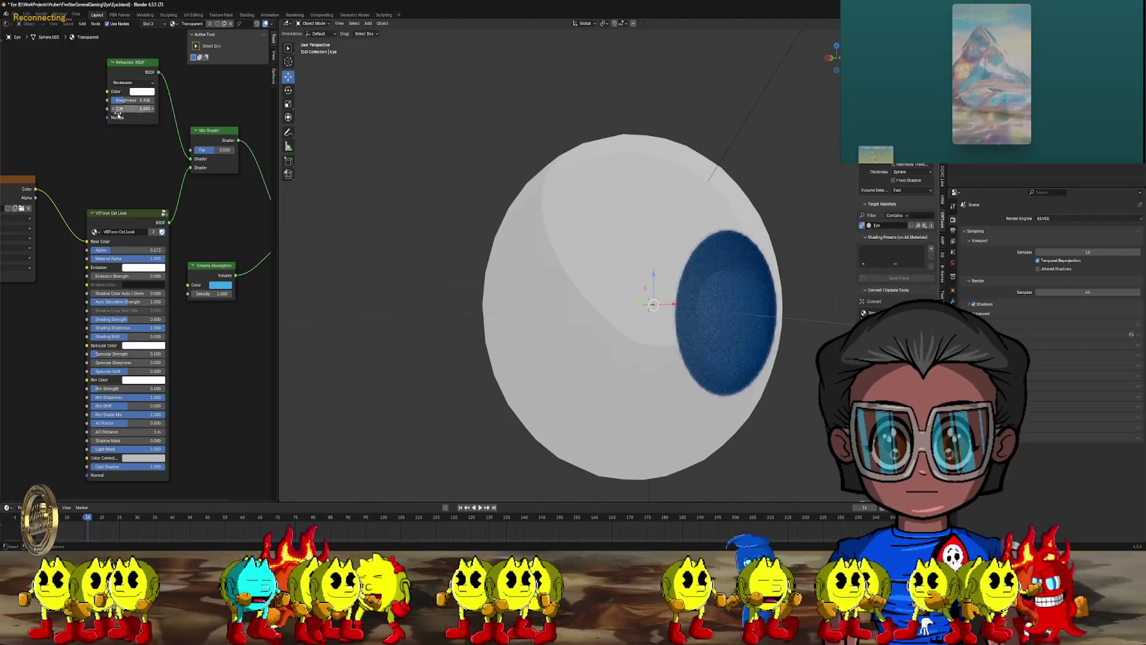
{"action": "middle_click_drag", "start_coordinate": [147, 165], "coordinate": [72, 158]}
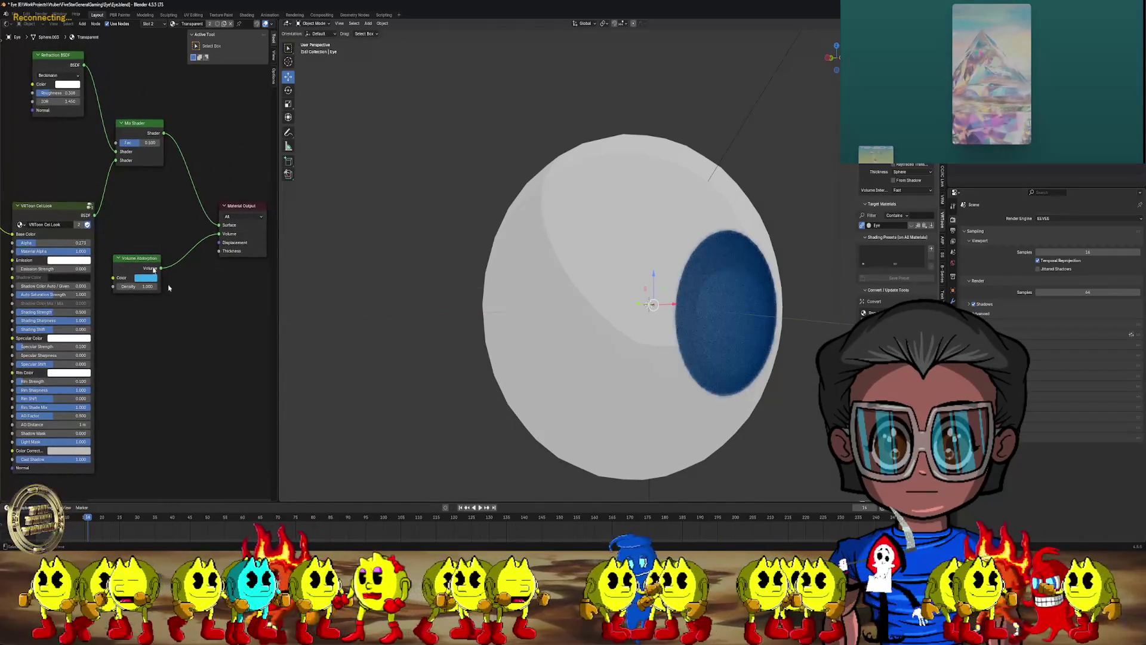
{"action": "mouse_move", "coordinate": [142, 288]}
{"action": "left_mouse_down"}
{"action": "mouse_move", "coordinate": [180, 289]}
{"action": "mouse_move", "coordinate": [130, 288]}
{"action": "left_mouse_up"}
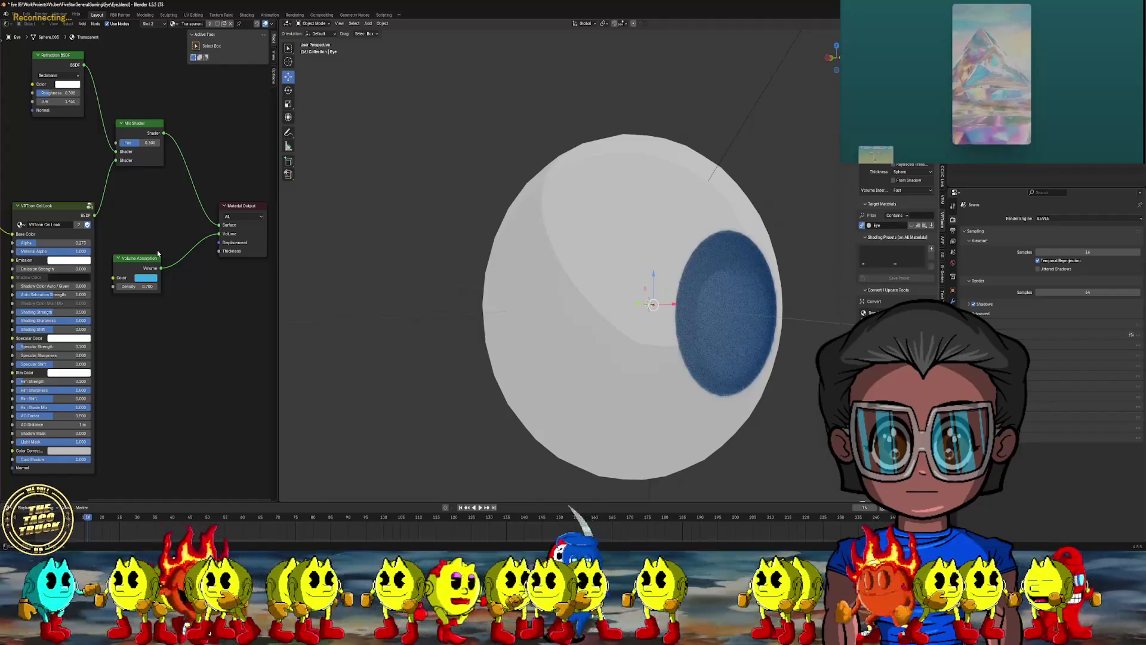
{"action": "mouse_move", "coordinate": [310, 220]}
{"action": "middle_mouse_down"}
{"action": "mouse_move", "coordinate": [555, 250]}
{"action": "mouse_move", "coordinate": [545, 259]}
{"action": "middle_mouse_up"}
{"action": "scroll", "coordinate": [118, 187], "scroll_direction": "down", "scroll_amount": 3}
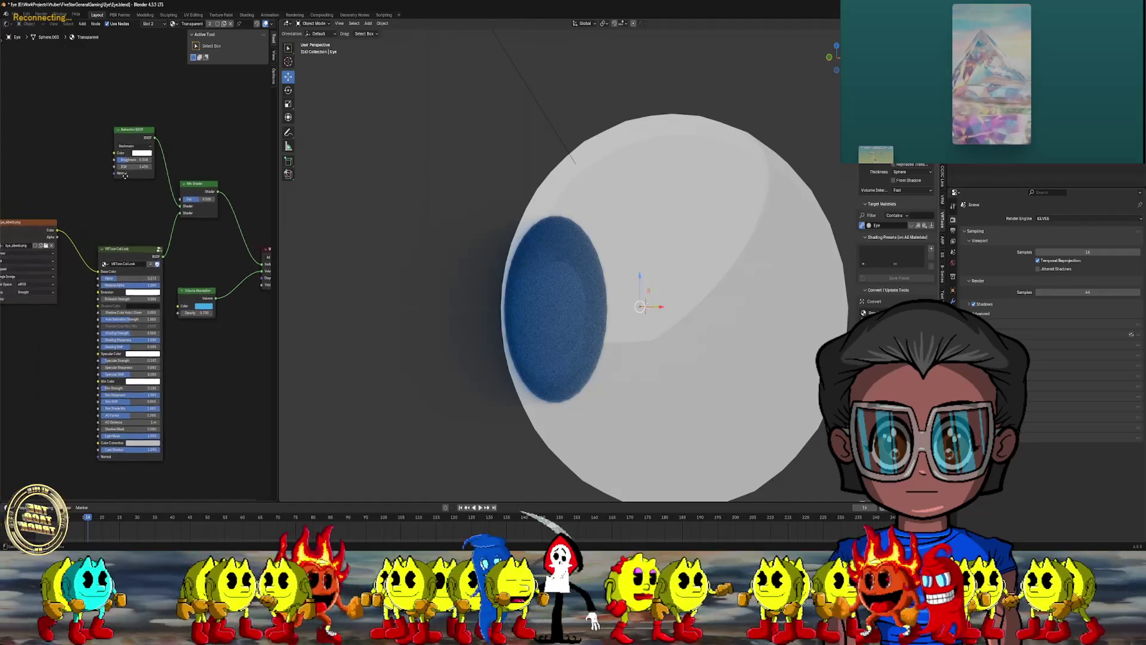
{"action": "scroll", "coordinate": [118, 187], "scroll_direction": "up", "scroll_amount": 1}
- Set the VRToon Cel Look Alpha to 0.145
{"action": "left_click", "coordinate": [274, 39]}
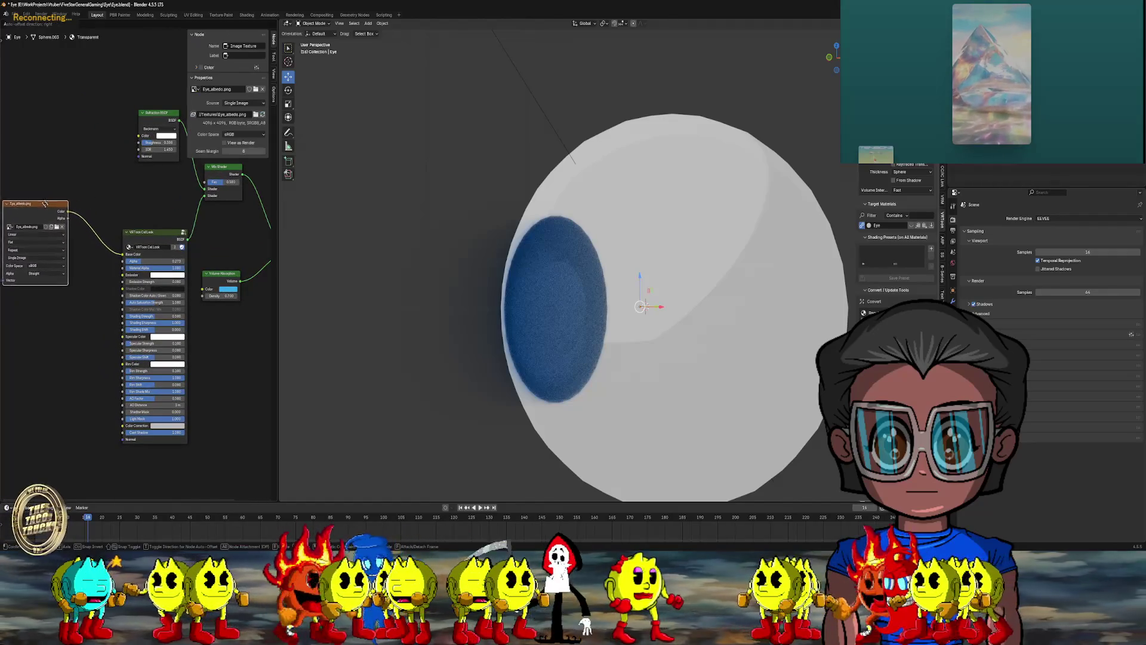
{"action": "middle_click_drag", "start_coordinate": [101, 248], "coordinate": [115, 207]}
{"action": "left_click_drag", "start_coordinate": [173, 219], "coordinate": [140, 219]}
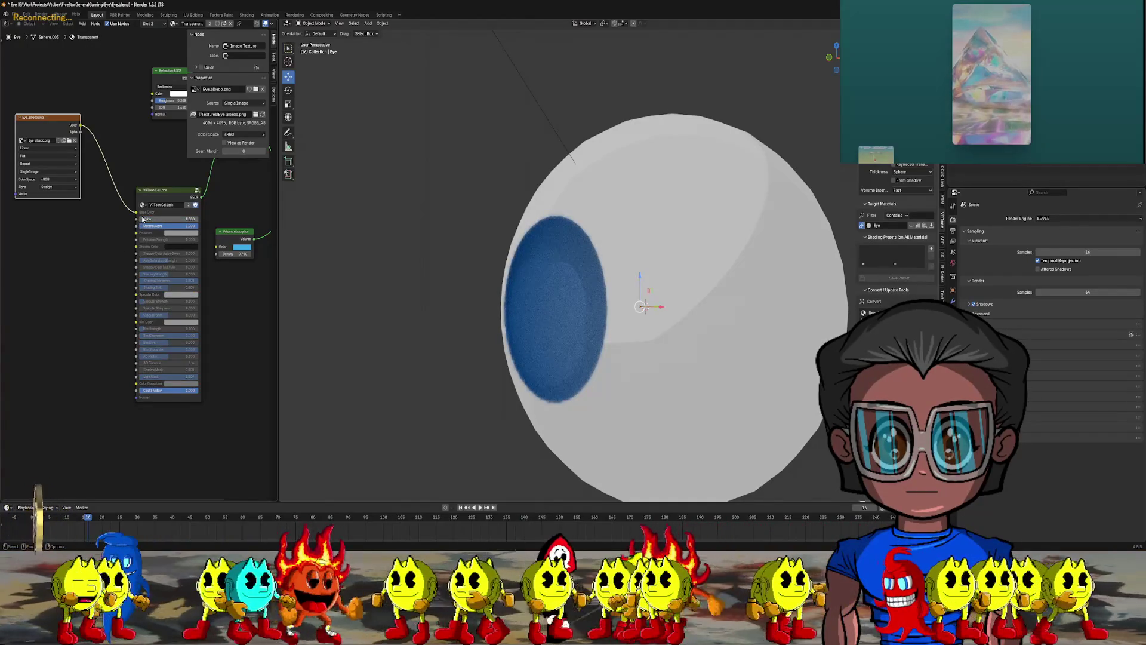
{"action": "middle_click_drag", "start_coordinate": [418, 268], "coordinate": [461, 272]}
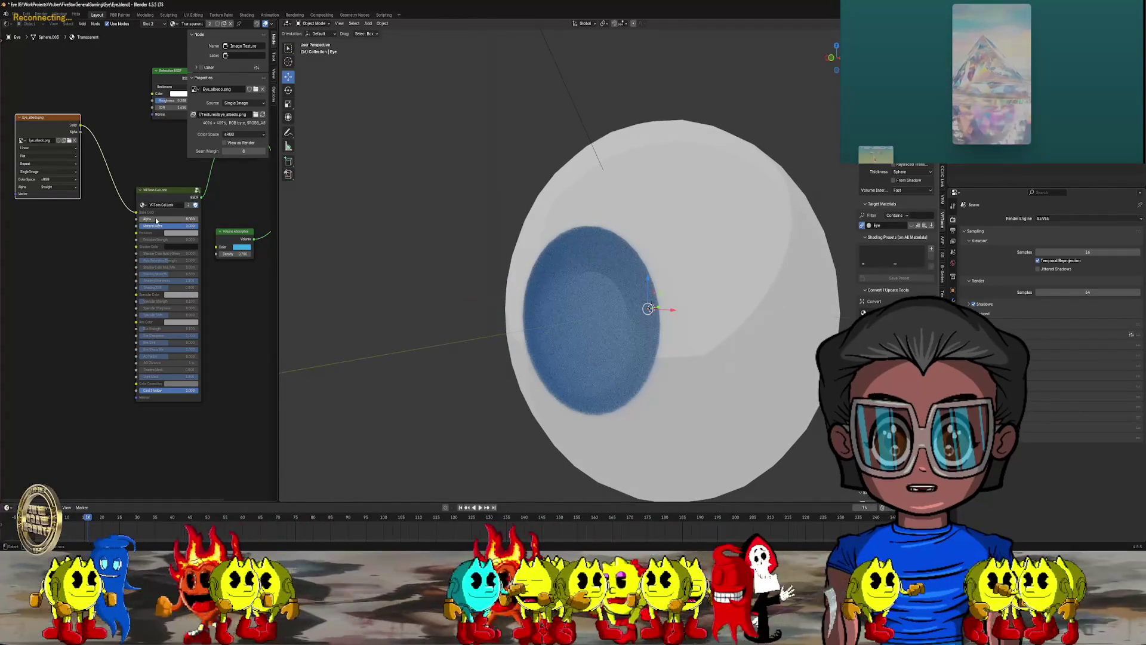
{"action": "left_click_drag", "start_coordinate": [141, 219], "coordinate": [146, 219]}
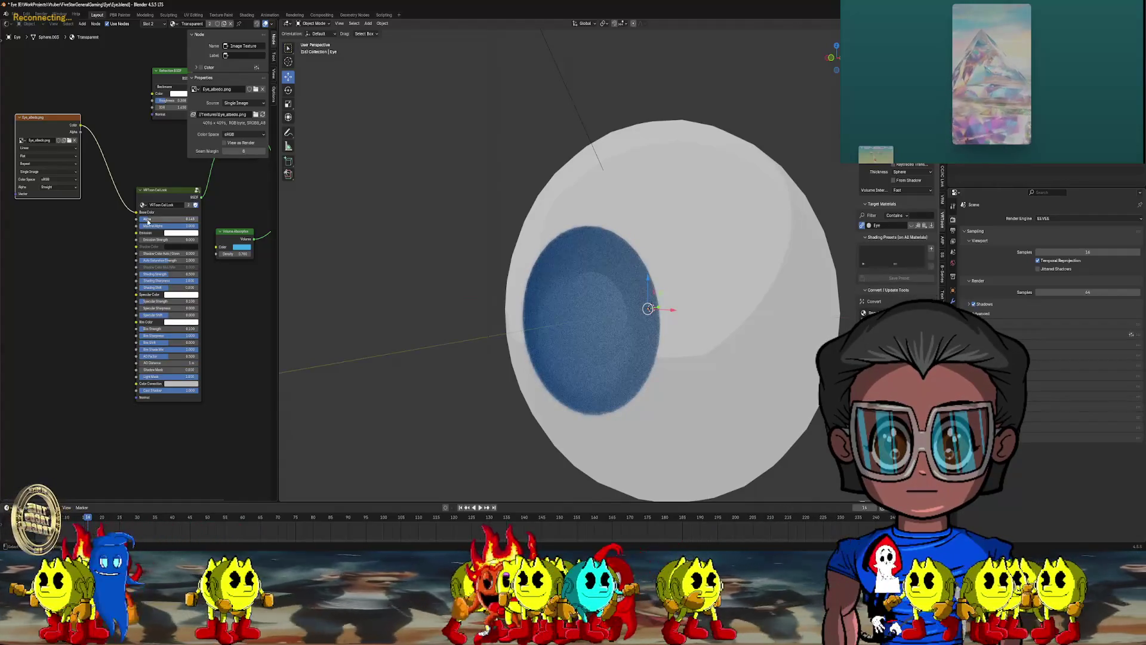
{"action": "middle_click_drag", "start_coordinate": [104, 276], "coordinate": [114, 247]}
{"action": "scroll", "coordinate": [116, 245], "scroll_direction": "up", "scroll_amount": 1}
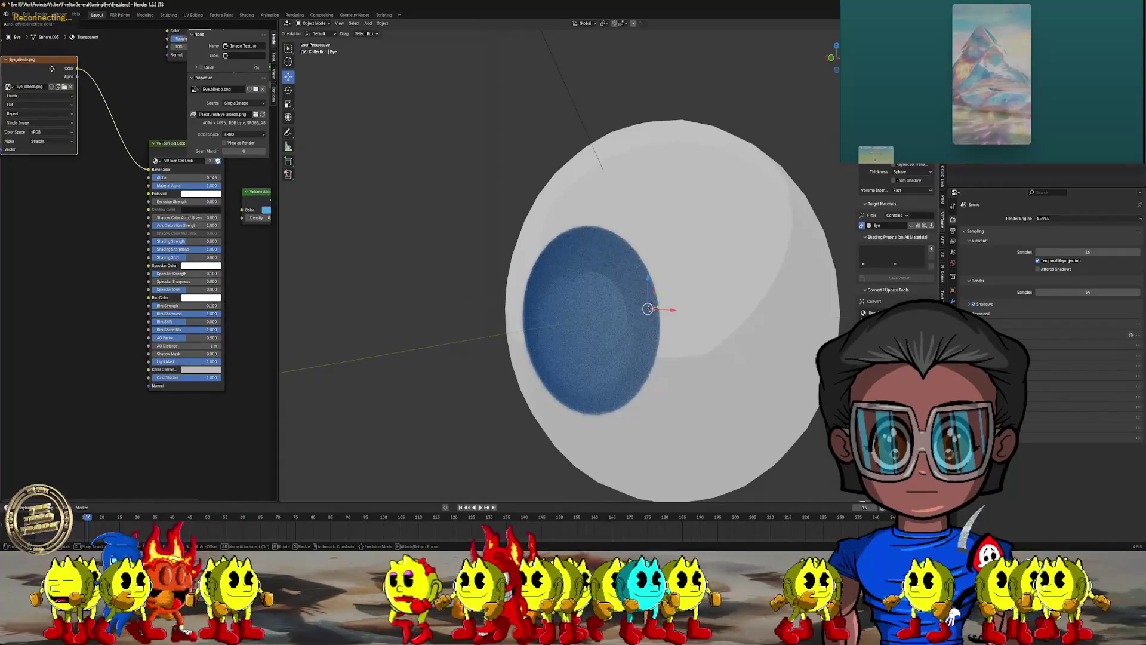
- Set Shading Shift to 0.491, a cyan Specular Color and higher Specular Sharpness on the cel shader
{"action": "scroll", "coordinate": [162, 230], "scroll_direction": "up", "scroll_amount": 1}
{"action": "scroll", "coordinate": [162, 230], "scroll_direction": "up", "scroll_amount": 2}
{"action": "middle_click_drag", "start_coordinate": [206, 236], "coordinate": [155, 250]}
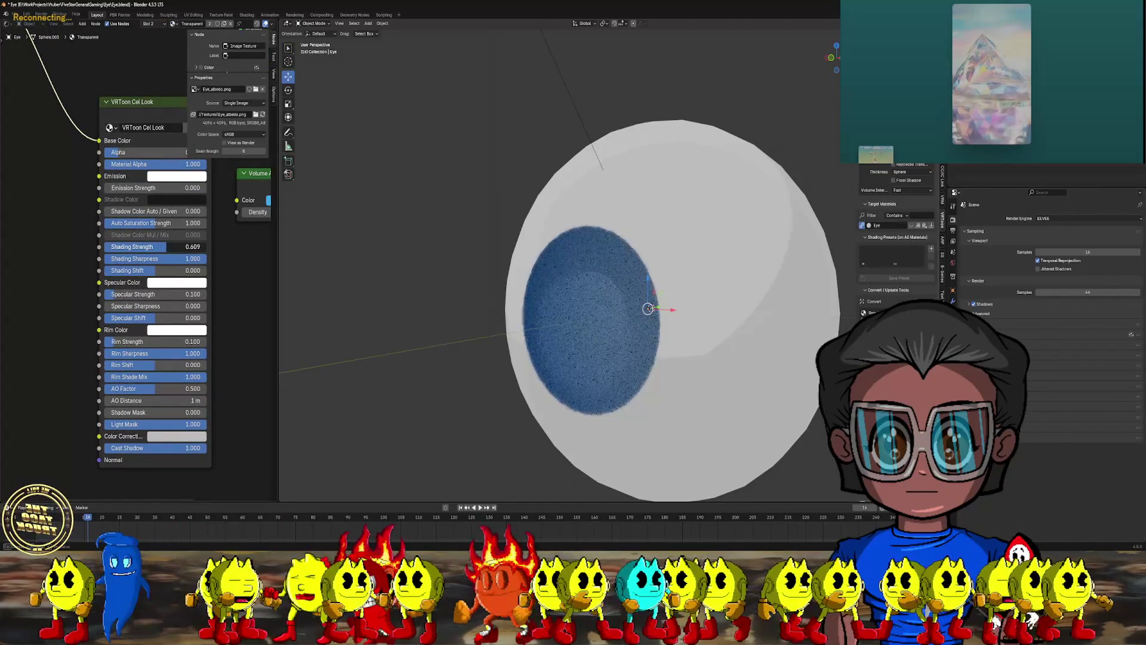
{"action": "mouse_move", "coordinate": [156, 270]}
{"action": "left_mouse_down"}
{"action": "mouse_move", "coordinate": [179, 270]}
{"action": "mouse_move", "coordinate": [170, 294]}
{"action": "left_mouse_up"}
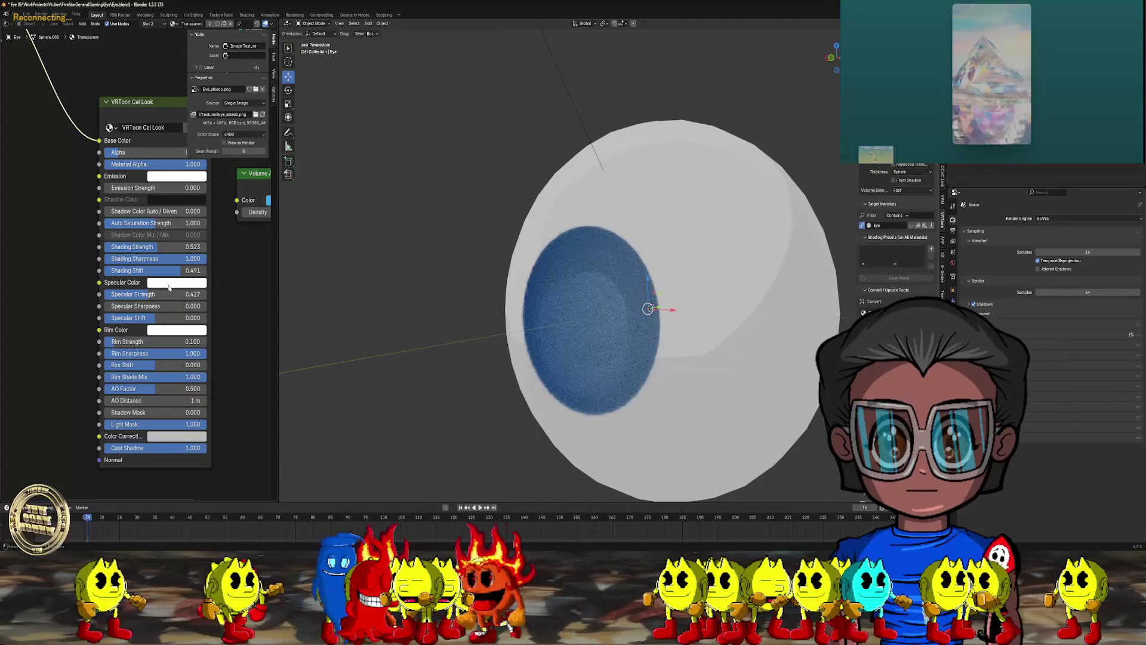
{"action": "left_click", "coordinate": [179, 282]}
{"action": "mouse_move", "coordinate": [192, 153]}
{"action": "left_mouse_down"}
{"action": "mouse_move", "coordinate": [189, 106]}
{"action": "mouse_move", "coordinate": [188, 136]}
{"action": "left_mouse_up"}
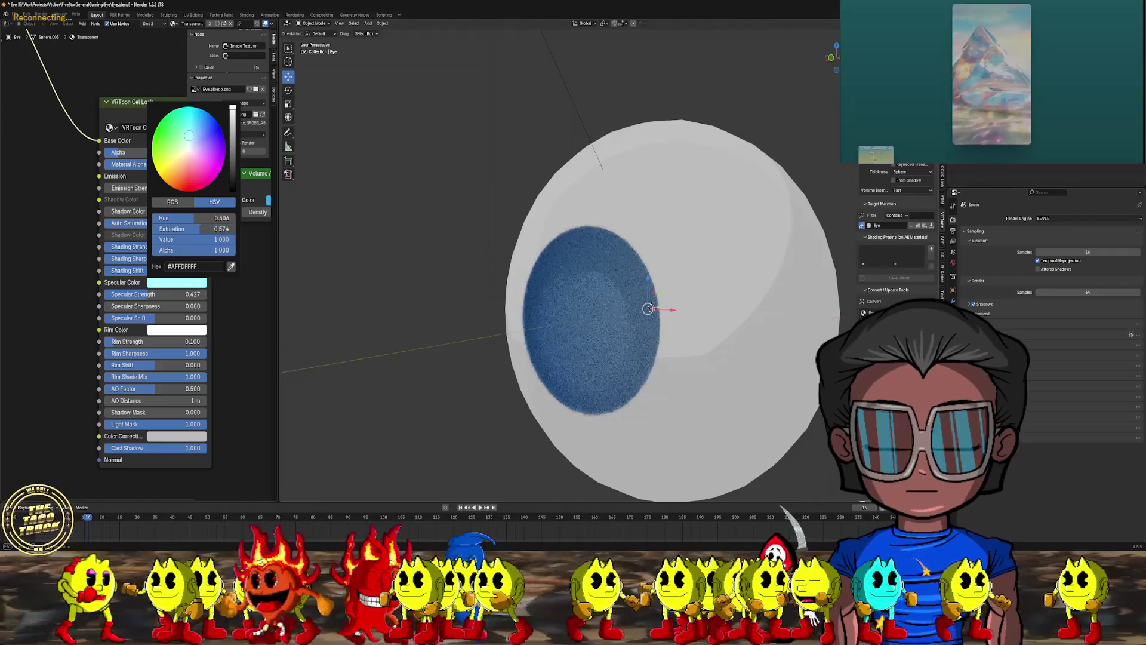
{"action": "mouse_move", "coordinate": [130, 306]}
{"action": "left_mouse_down"}
{"action": "mouse_move", "coordinate": [188, 305]}
{"action": "mouse_move", "coordinate": [136, 318]}
{"action": "left_mouse_up"}
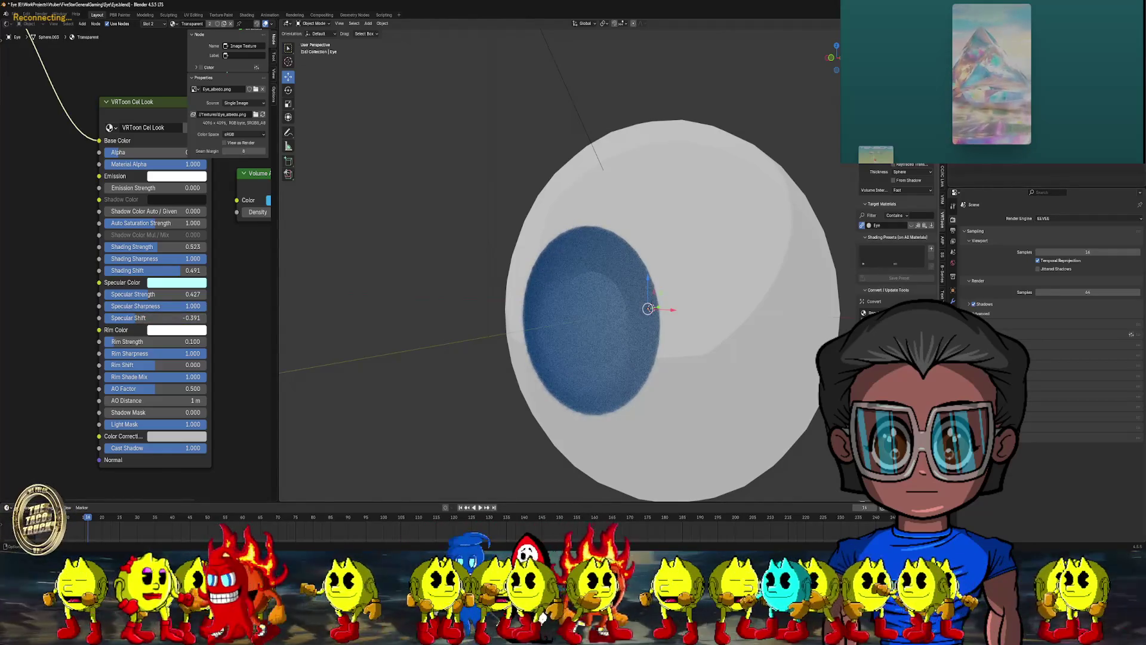
{"action": "mouse_move", "coordinate": [653, 146]}
{"action": "middle_mouse_down"}
{"action": "mouse_move", "coordinate": [569, 198]}
{"action": "mouse_move", "coordinate": [574, 184]}
{"action": "mouse_move", "coordinate": [569, 211]}
{"action": "middle_mouse_up"}
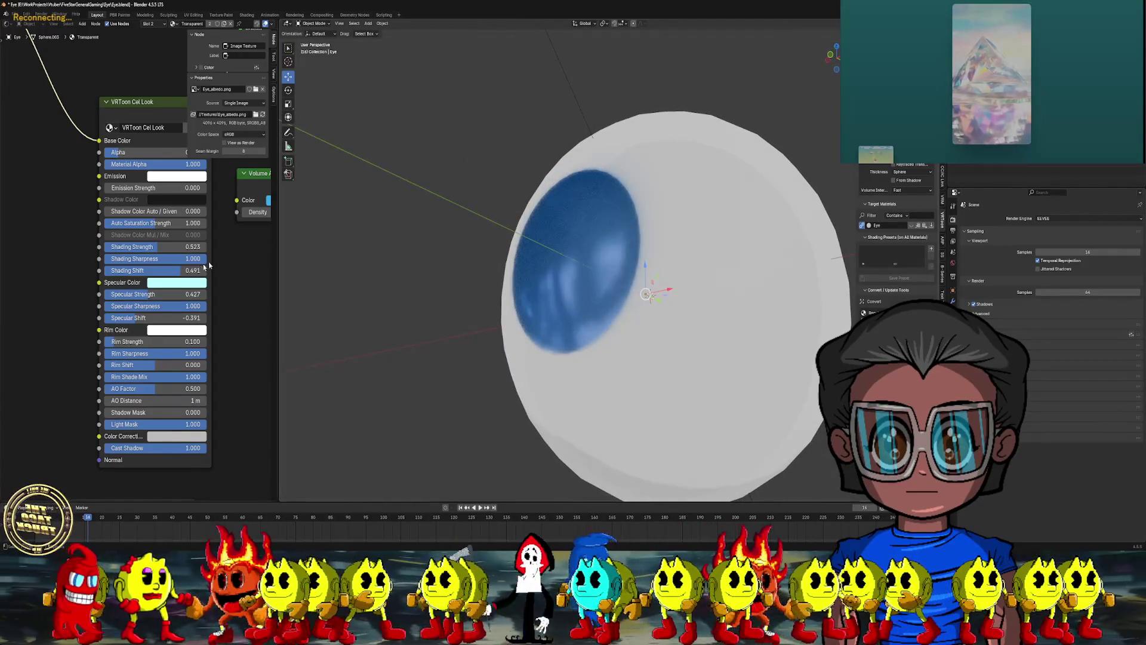
{"action": "mouse_move", "coordinate": [471, 263]}
{"action": "middle_mouse_down"}
{"action": "mouse_move", "coordinate": [486, 258]}
{"action": "mouse_move", "coordinate": [526, 292]}
{"action": "middle_mouse_up"}
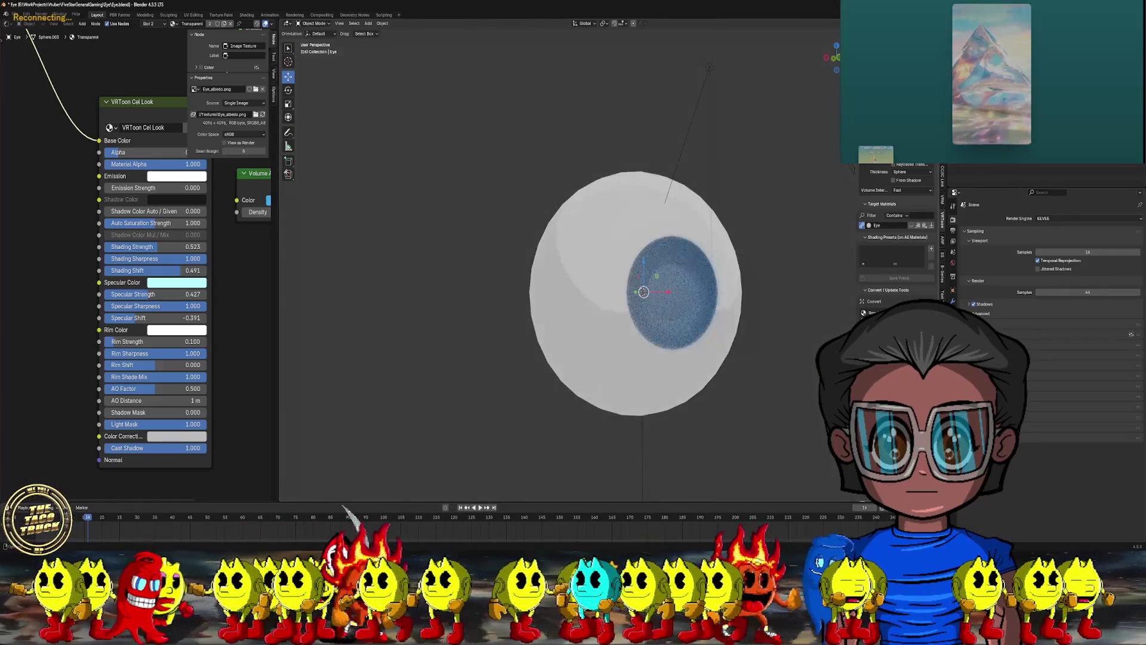
{"action": "scroll", "coordinate": [592, 253], "scroll_direction": "up", "scroll_amount": 5}
{"action": "middle_click_drag", "start_coordinate": [403, 290], "coordinate": [388, 328]}
{"action": "scroll", "coordinate": [149, 268], "scroll_direction": "down", "scroll_amount": 1}
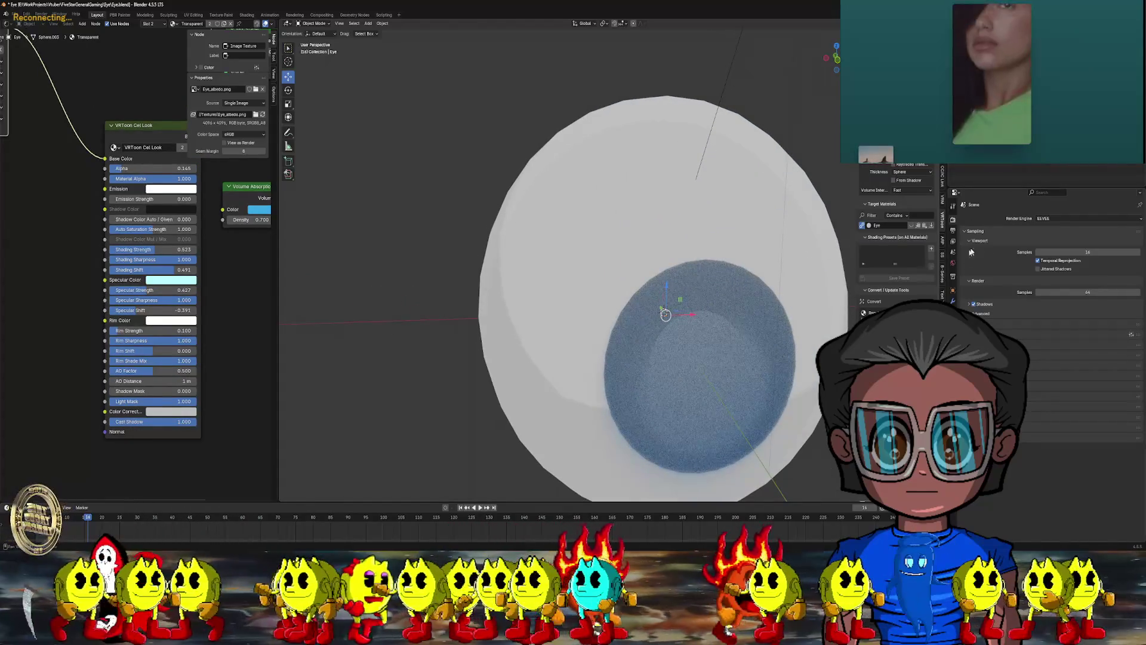
- Switch the node editor to the object's Eye material slot
{"action": "left_click", "coordinate": [952, 290]}
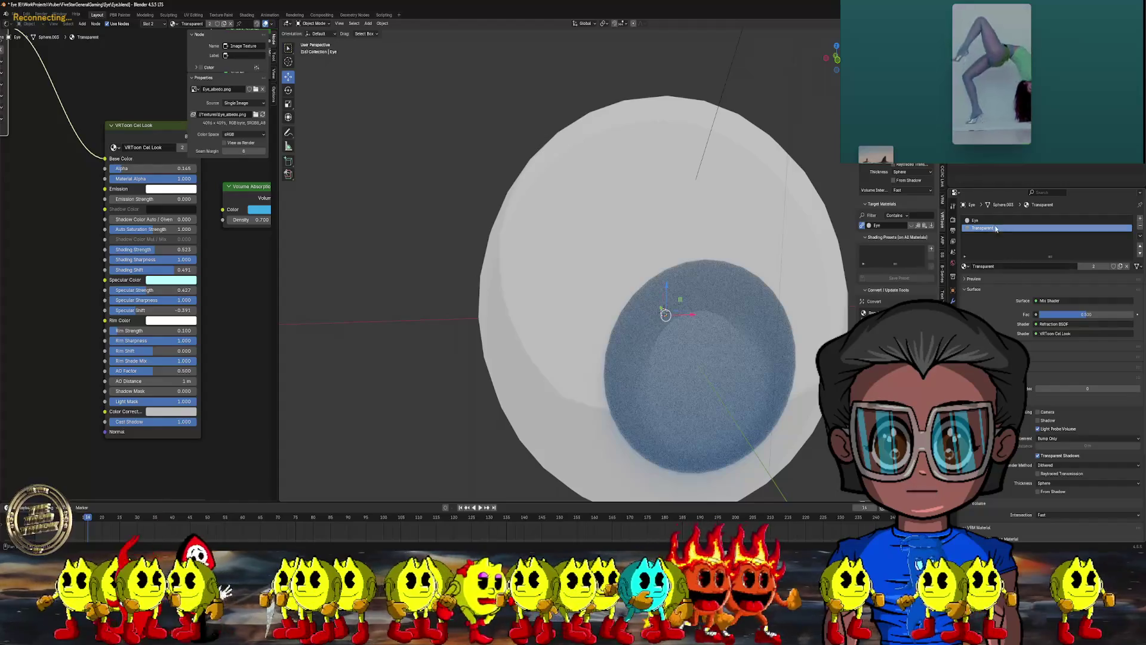
{"action": "left_click", "coordinate": [975, 220]}
{"action": "middle_click_drag", "start_coordinate": [54, 125], "coordinate": [117, 178]}
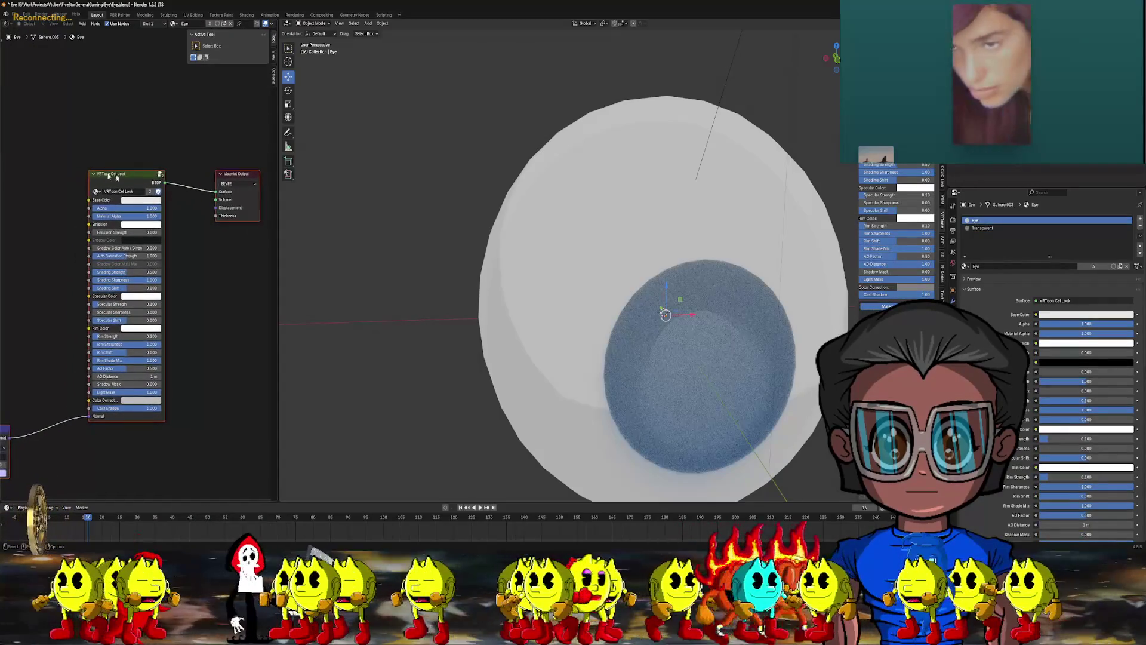
- Add an Image Texture loading Eye_albedo.png beside the VRToon shader, then reselect the Transparent material
{"action": "left_click", "coordinate": [82, 23]}
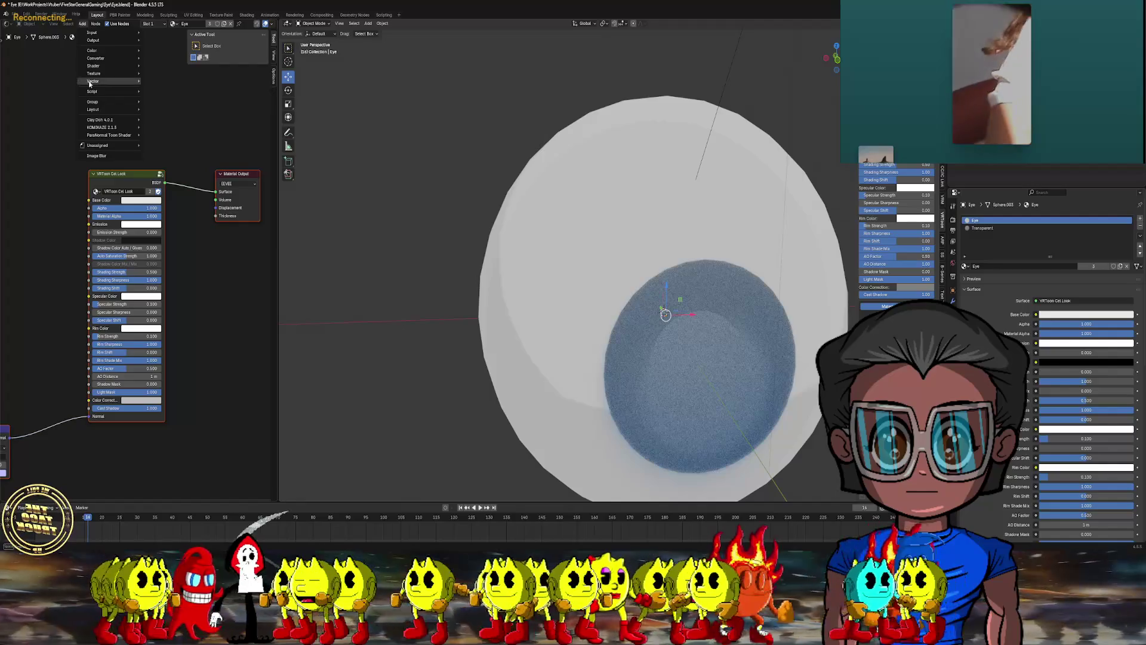
{"action": "mouse_move", "coordinate": [111, 74]}
{"action": "left_click", "coordinate": [165, 119]}
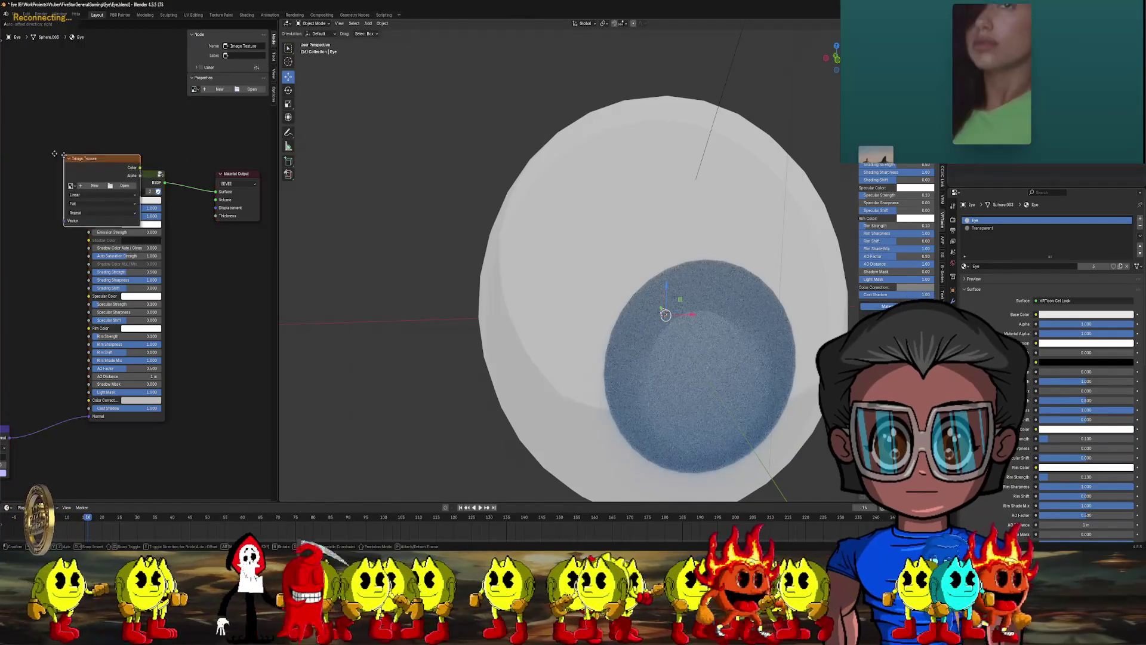
{"action": "left_click", "coordinate": [114, 86]}
{"action": "left_click_drag", "start_coordinate": [116, 136], "coordinate": [60, 157]}
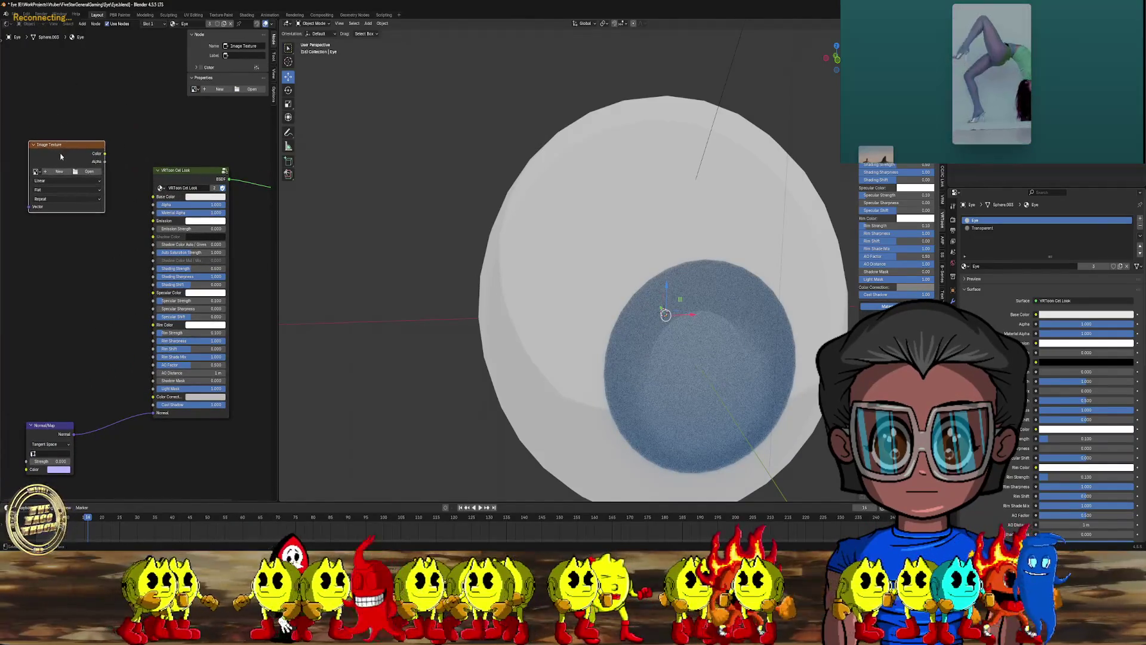
{"action": "left_click", "coordinate": [89, 173]}
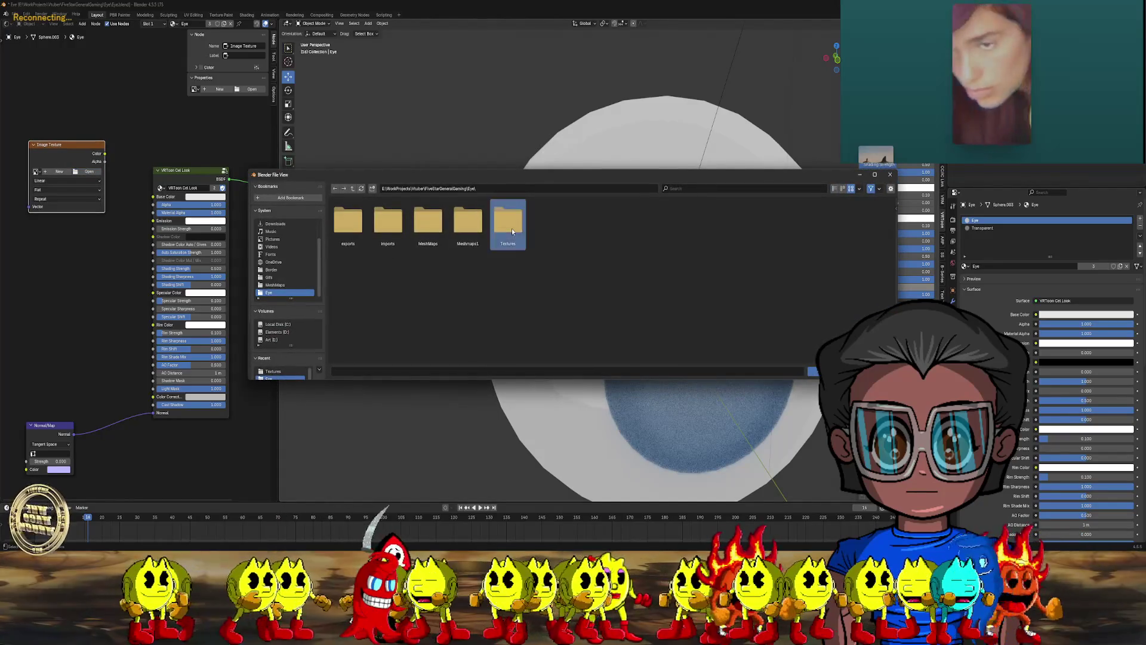
{"action": "double_click", "coordinate": [348, 222]}
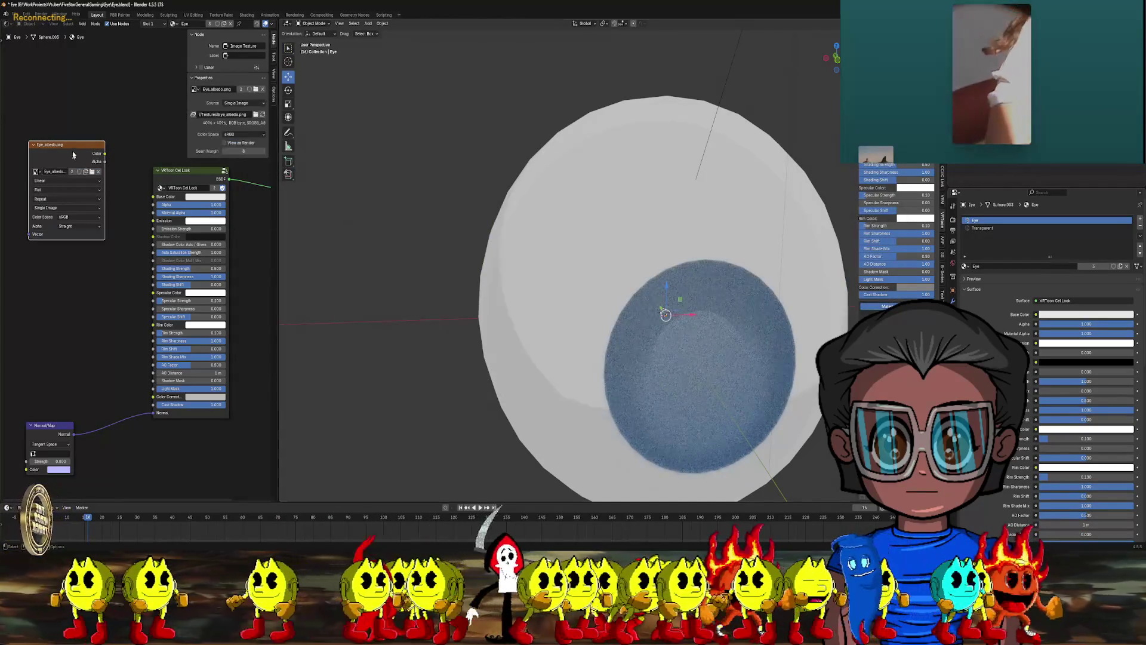
{"action": "mouse_move", "coordinate": [79, 146]}
{"action": "left_mouse_down"}
{"action": "mouse_move", "coordinate": [60, 145]}
{"action": "mouse_move", "coordinate": [153, 196]}
{"action": "left_mouse_up"}
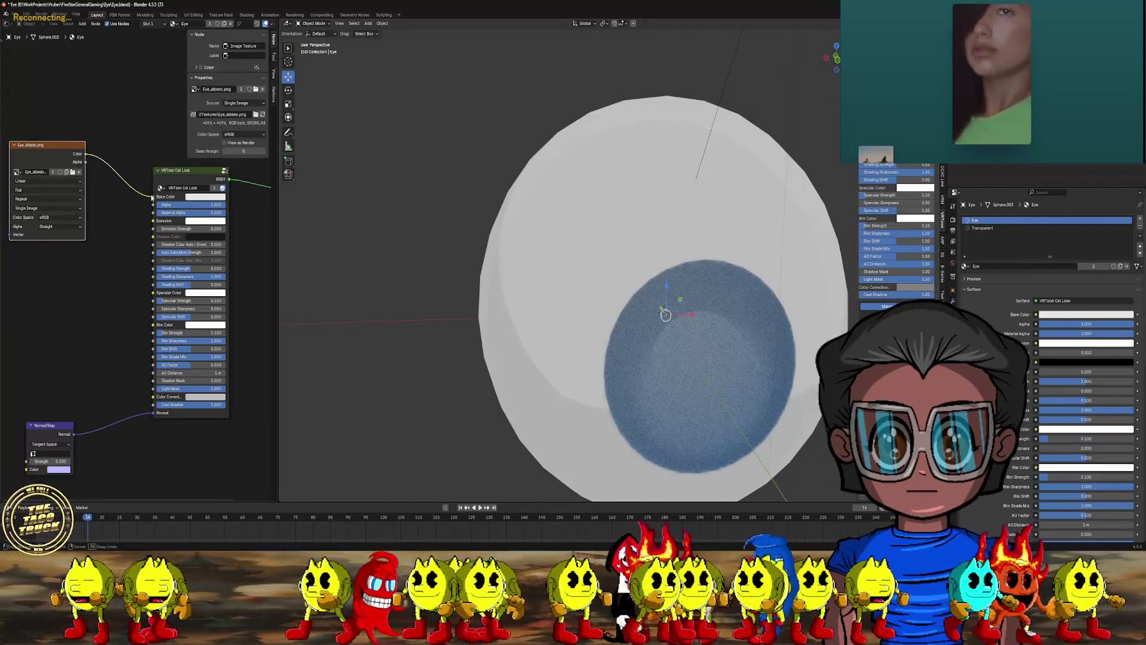
{"action": "mouse_move", "coordinate": [530, 199]}
{"action": "middle_mouse_down"}
{"action": "mouse_move", "coordinate": [535, 187]}
{"action": "mouse_move", "coordinate": [490, 206]}
{"action": "mouse_move", "coordinate": [425, 196]}
{"action": "mouse_move", "coordinate": [431, 218]}
{"action": "middle_mouse_up"}
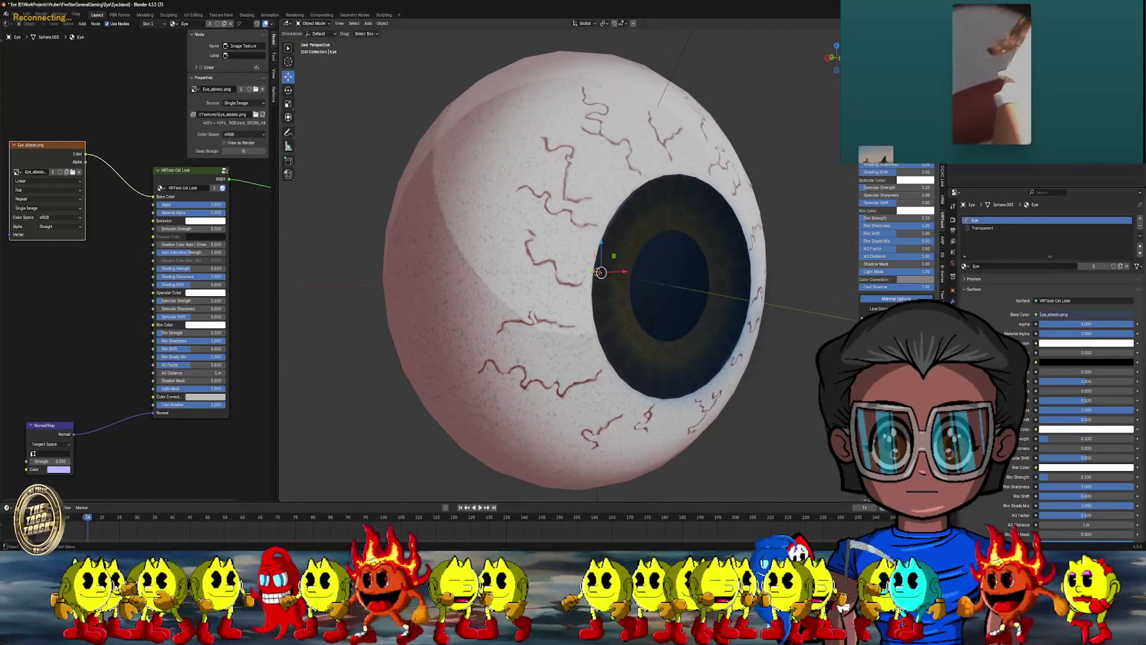
{"action": "left_click", "coordinate": [982, 227]}
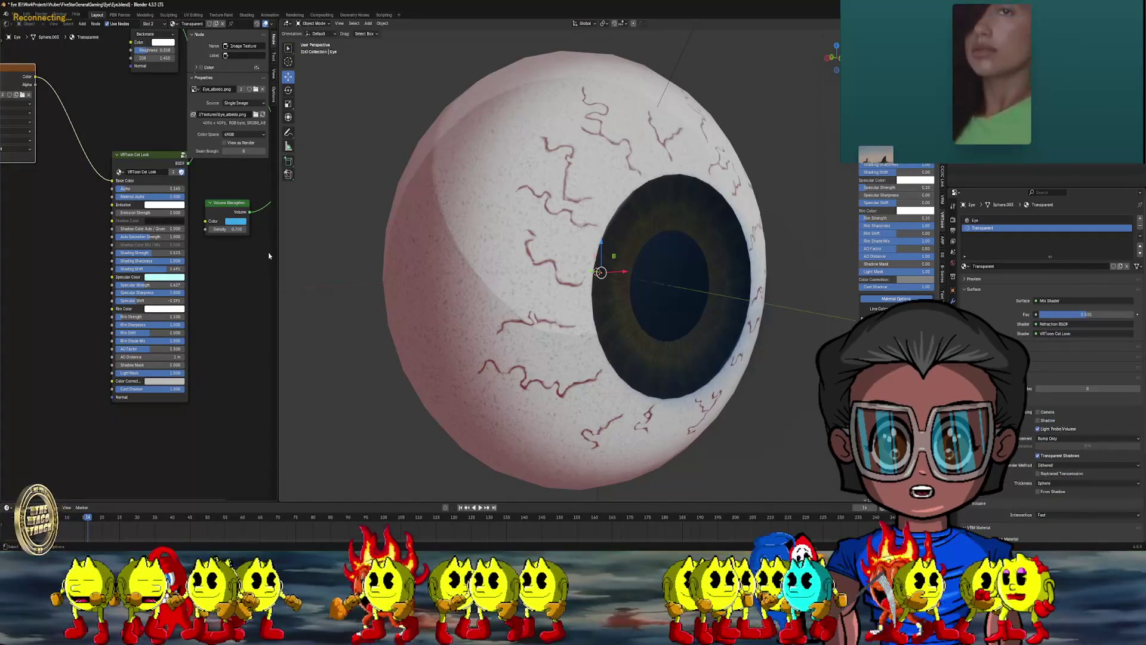
- Lower the Transparent material's VRToon Cel Look Alpha to 0.164
{"action": "scroll", "coordinate": [139, 264], "scroll_direction": "up", "scroll_amount": 1}
{"action": "mouse_move", "coordinate": [152, 168]}
{"action": "left_mouse_down"}
{"action": "mouse_move", "coordinate": [138, 169]}
{"action": "mouse_move", "coordinate": [152, 168]}
{"action": "left_mouse_up"}
{"action": "middle_click_drag", "start_coordinate": [243, 229], "coordinate": [201, 233]}
- Reduce the cornea's Volume Absorption density, settling at 0.200
{"action": "mouse_move", "coordinate": [206, 224]}
{"action": "left_mouse_down"}
{"action": "mouse_move", "coordinate": [230, 224]}
{"action": "mouse_move", "coordinate": [191, 223]}
{"action": "mouse_move", "coordinate": [232, 224]}
{"action": "left_mouse_up"}
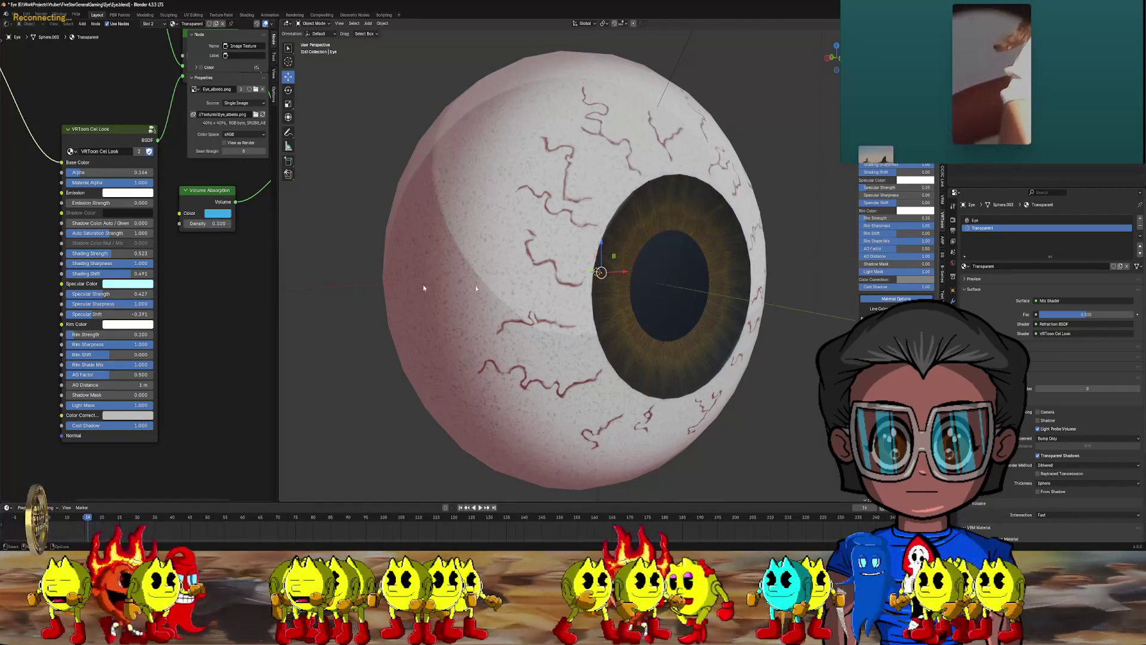
{"action": "mouse_move", "coordinate": [626, 266]}
{"action": "middle_mouse_down"}
{"action": "mouse_move", "coordinate": [537, 276]}
{"action": "mouse_move", "coordinate": [472, 263]}
{"action": "middle_mouse_up"}
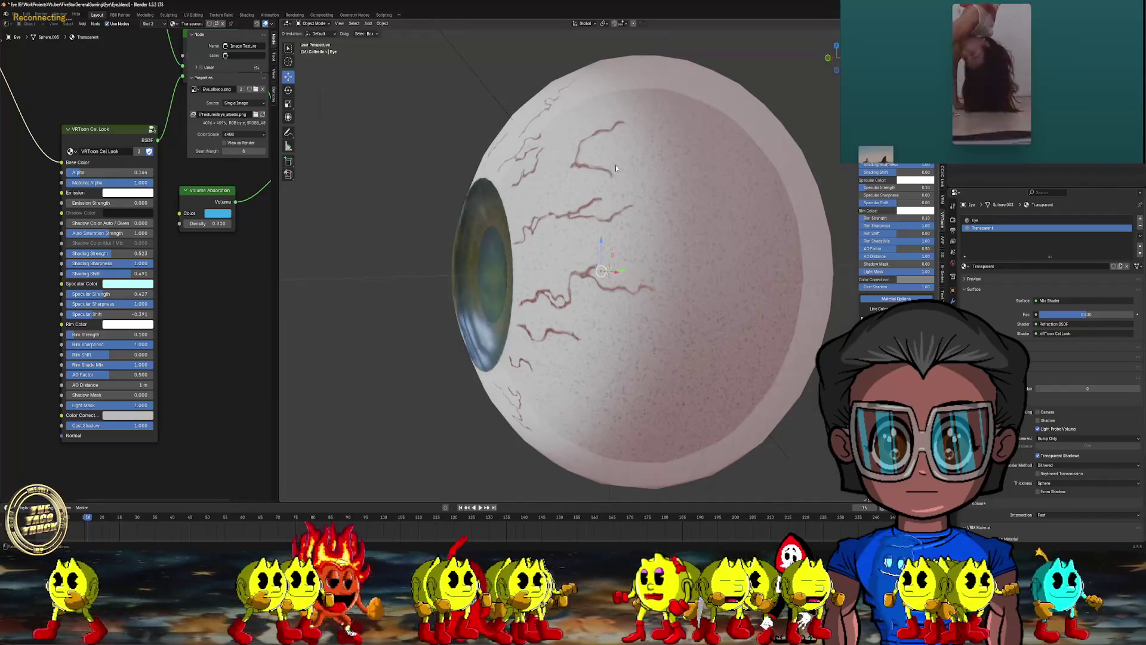
{"action": "middle_click_drag", "start_coordinate": [615, 164], "coordinate": [685, 171]}
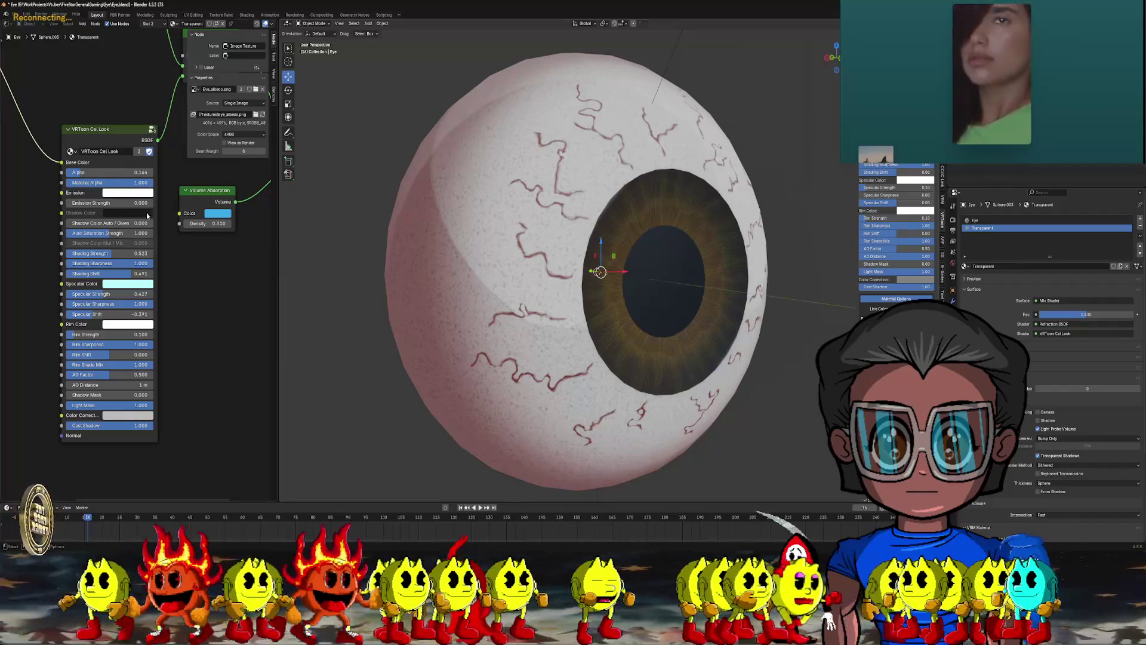
{"action": "left_click", "coordinate": [228, 224]}
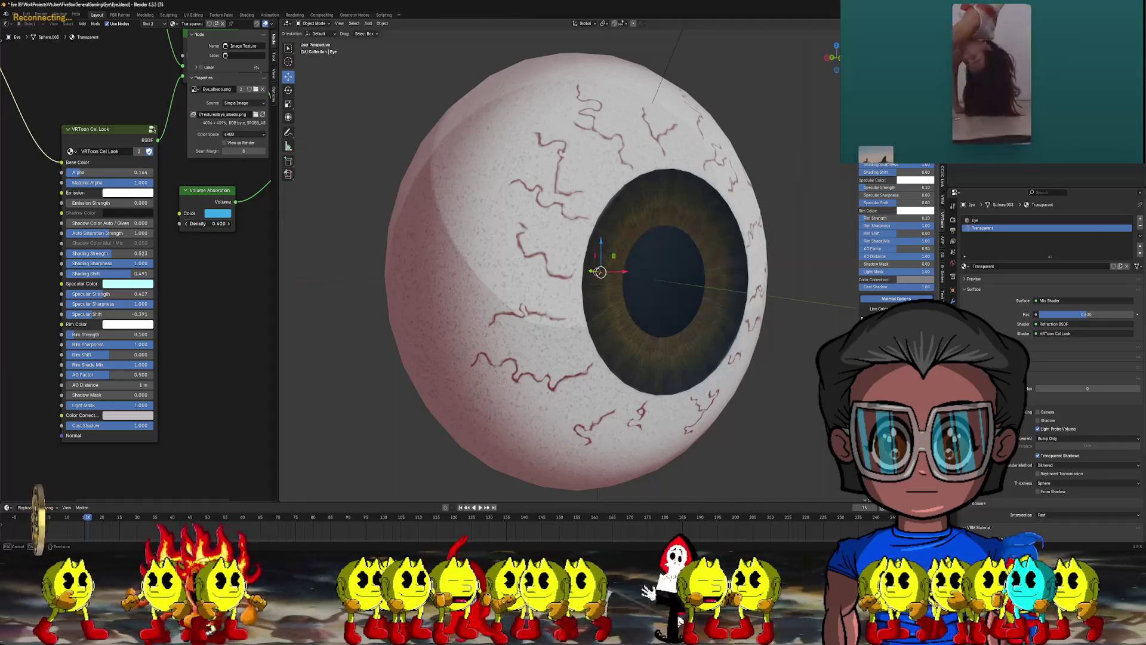
{"action": "left_click_drag", "start_coordinate": [206, 223], "coordinate": [186, 225]}
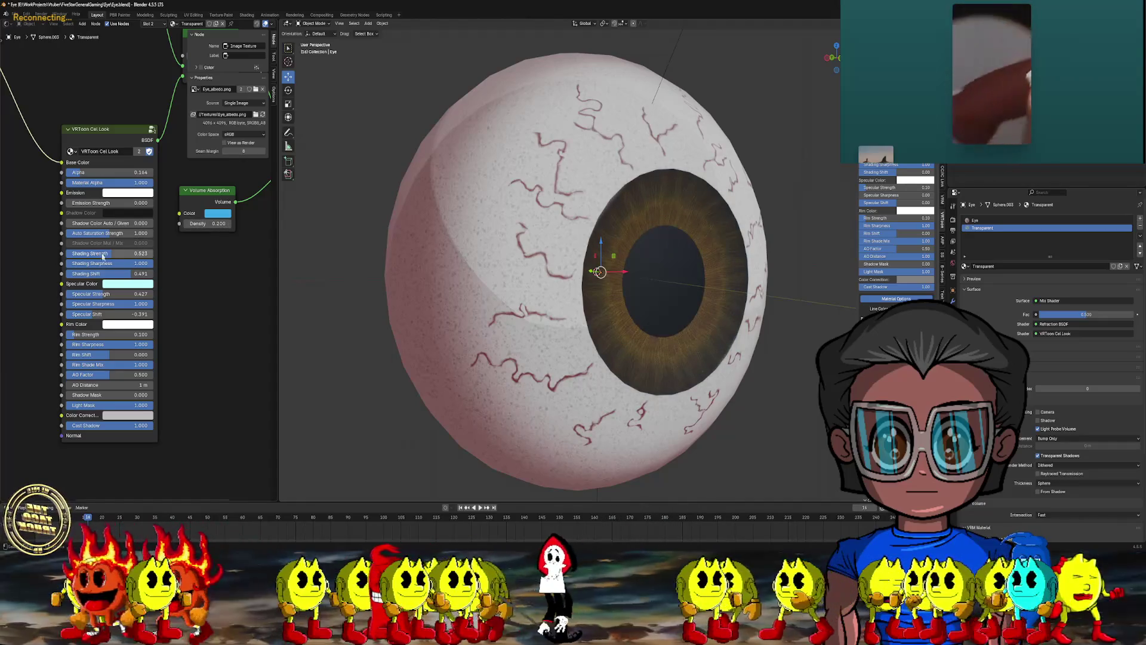
- Raise the cel shader's Specular Strength to 0.491 and increase Rim Strength
{"action": "key", "text": "g"}
{"action": "left_click", "coordinate": [172, 273]}
{"action": "scroll", "coordinate": [162, 269], "scroll_direction": "up", "scroll_amount": 2}
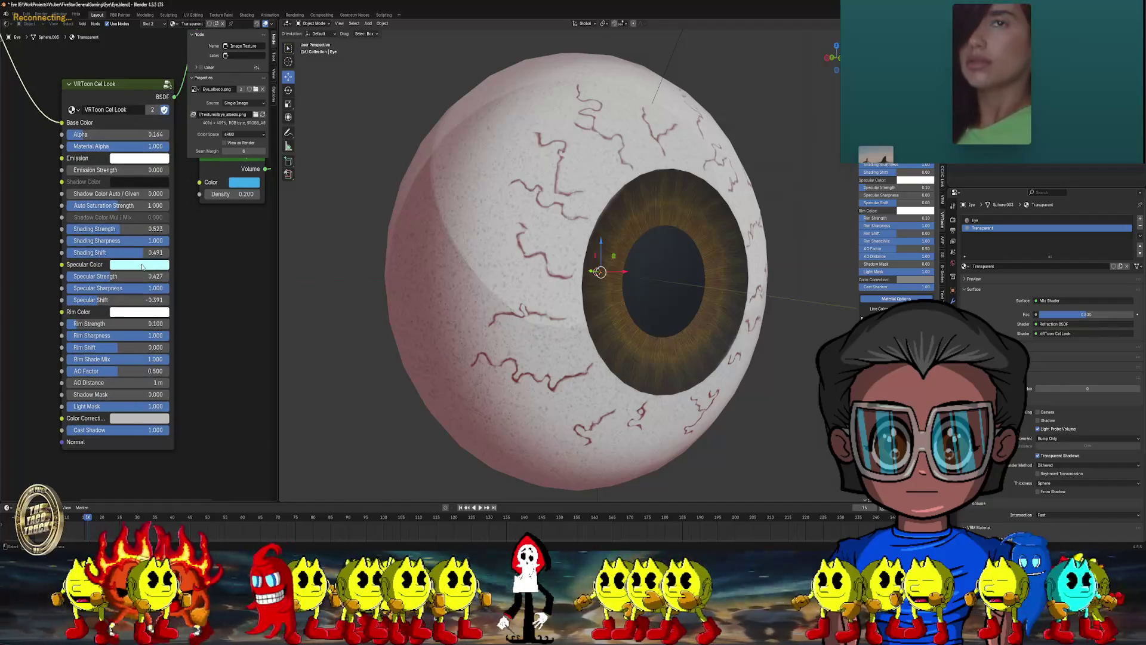
{"action": "left_click_drag", "start_coordinate": [111, 277], "coordinate": [116, 277]}
{"action": "mouse_move", "coordinate": [87, 323]}
{"action": "left_mouse_down"}
{"action": "mouse_move", "coordinate": [102, 323]}
{"action": "mouse_move", "coordinate": [119, 351]}
{"action": "mouse_move", "coordinate": [138, 324]}
{"action": "left_mouse_up"}
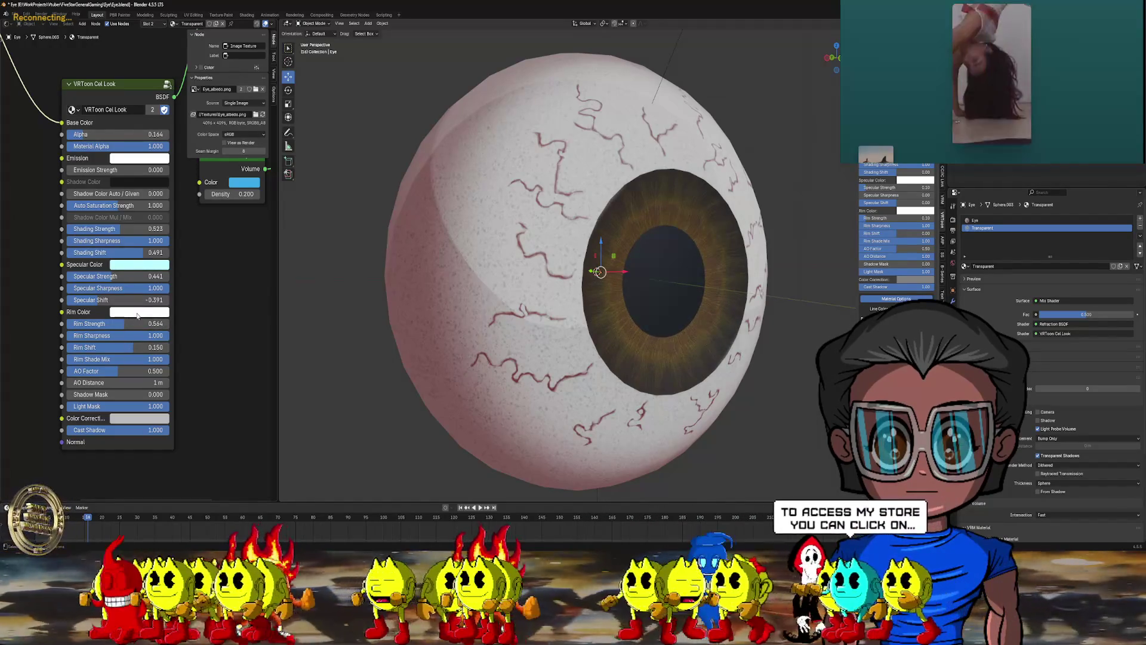
- Set Specular Shift to 0.155 and select the Sun lamp
{"action": "left_click_drag", "start_coordinate": [97, 301], "coordinate": [123, 301]}
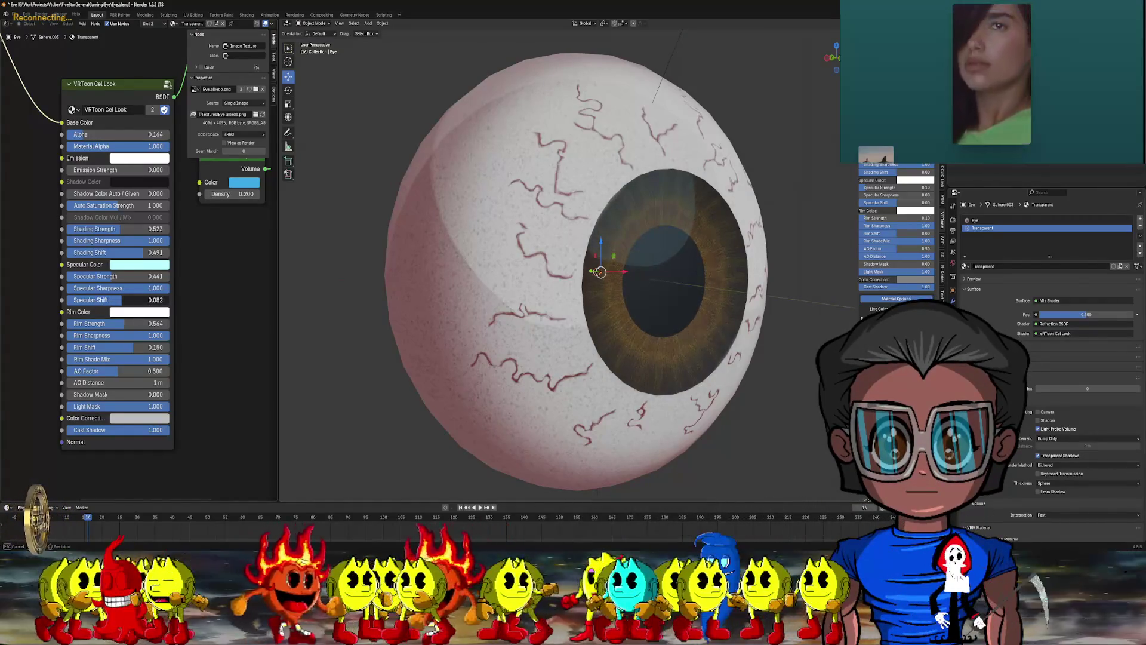
{"action": "left_click_drag", "start_coordinate": [123, 301], "coordinate": [136, 279]}
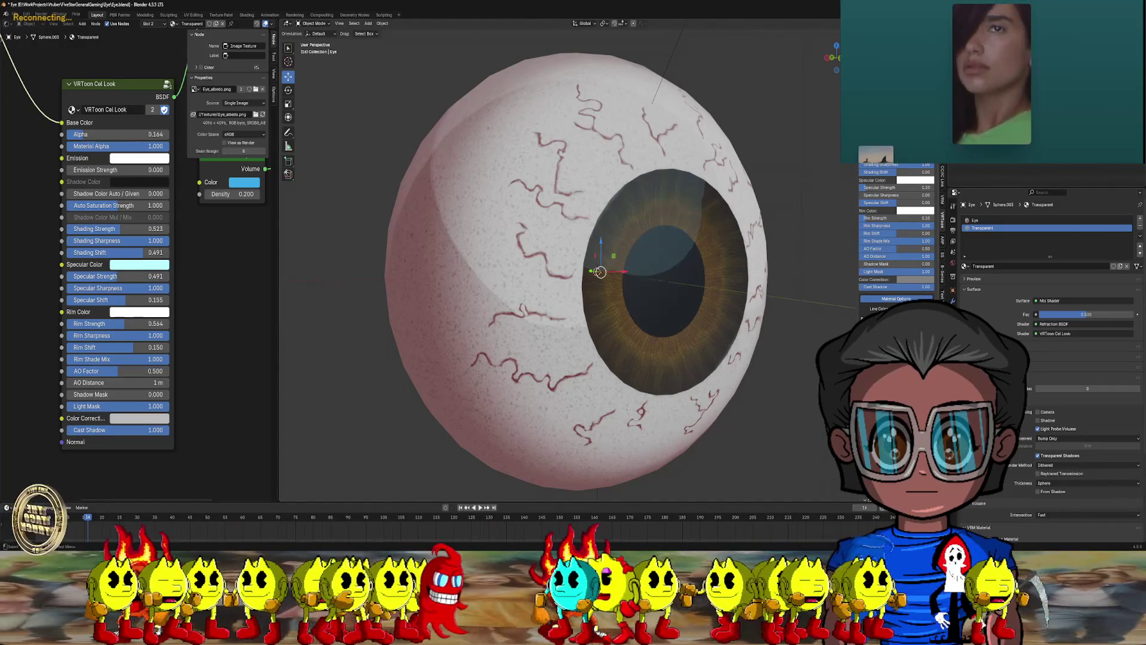
{"action": "left_click", "coordinate": [597, 272]}
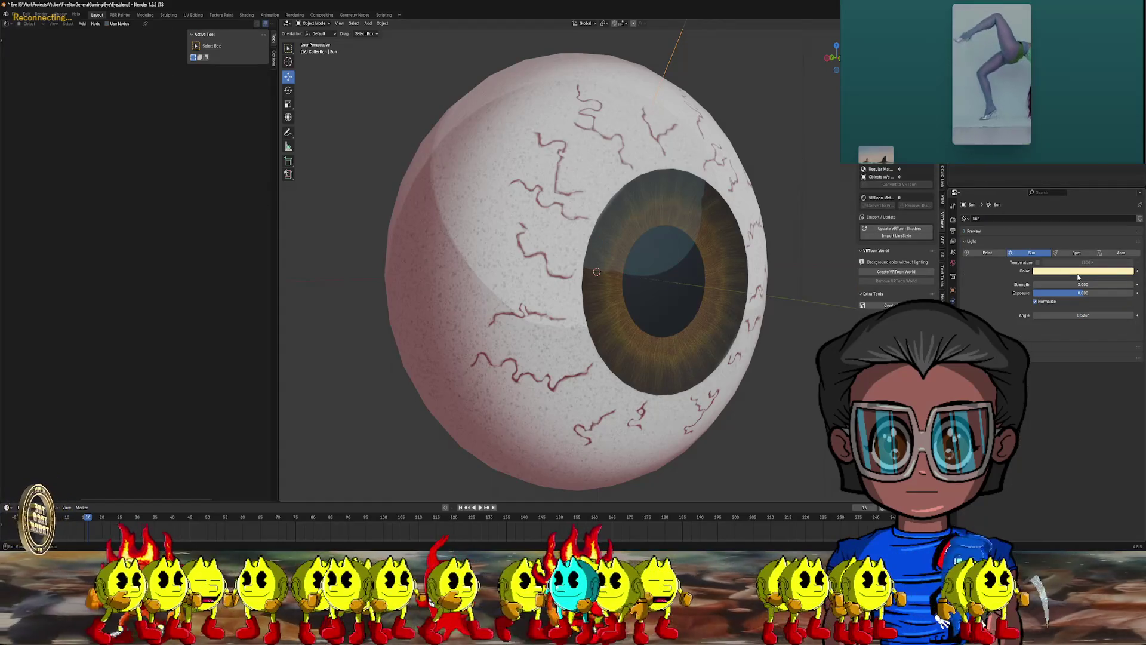
{"action": "left_click", "coordinate": [1078, 271]}
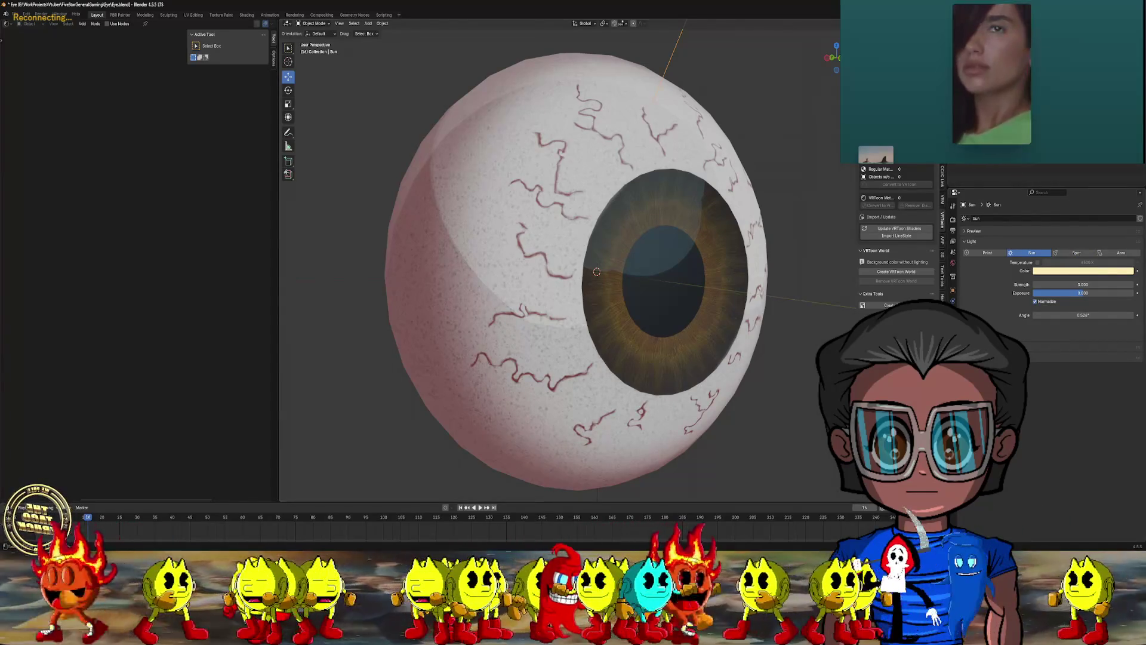
{"action": "left_click", "coordinate": [597, 271]}
{"action": "scroll", "coordinate": [597, 272], "scroll_direction": "up", "scroll_amount": 1}
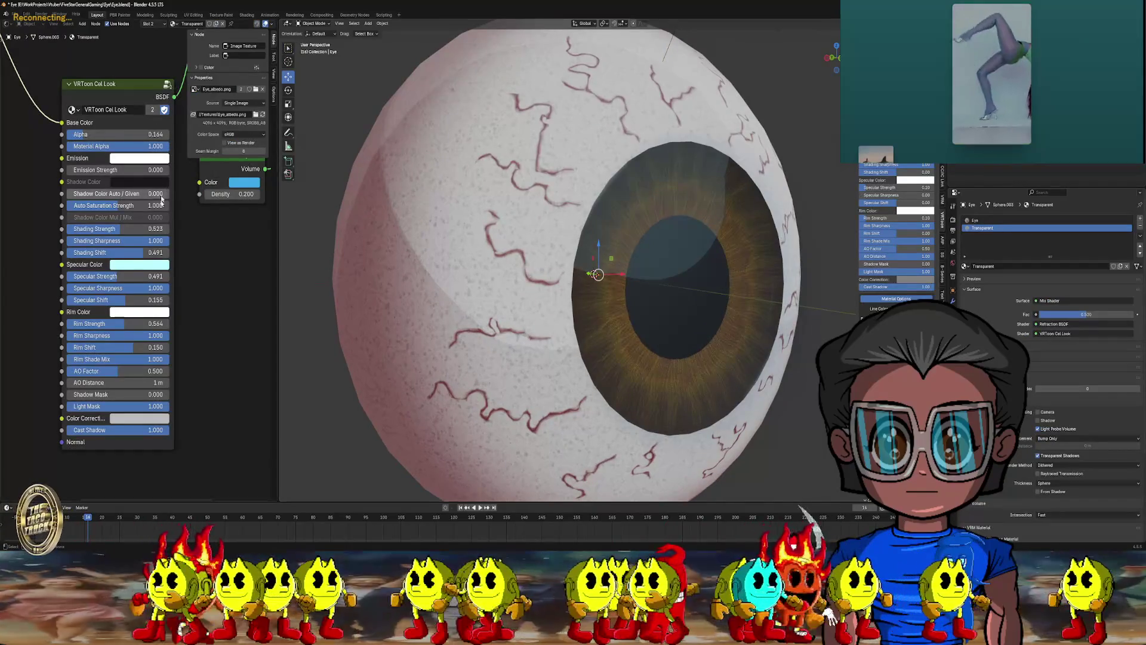
{"action": "left_click", "coordinate": [127, 266]}
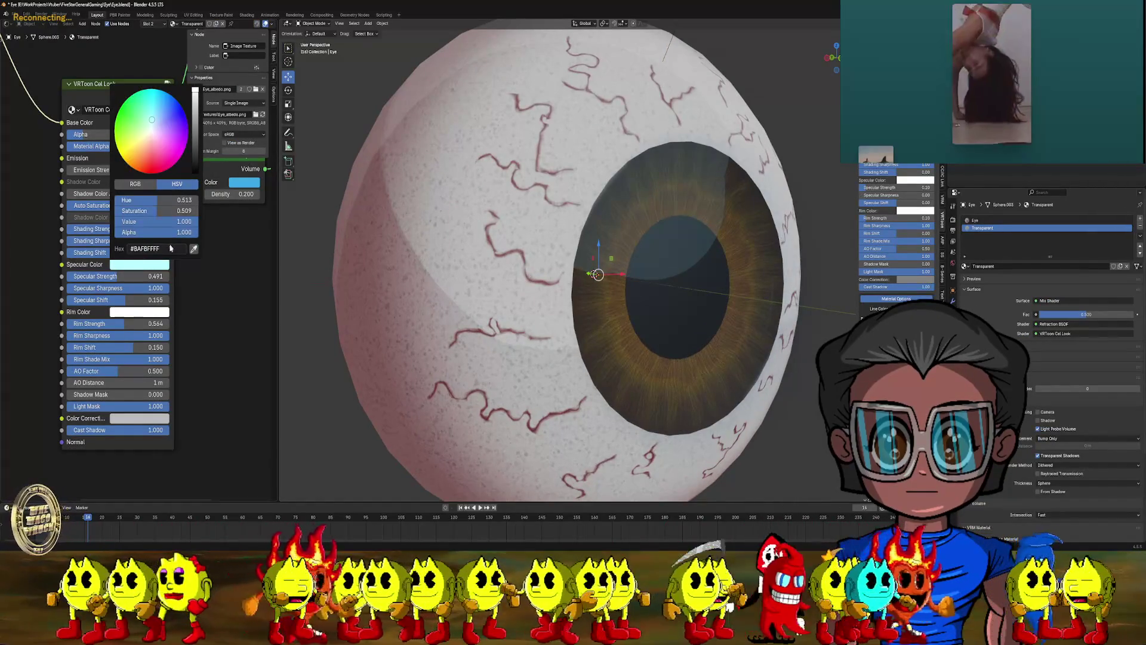
- Set the Specular Color to pale yellow #FFEDB6 and lower Specular Strength
{"action": "left_click", "coordinate": [167, 249]}
{"action": "type", "text": "#FFEDB6"}
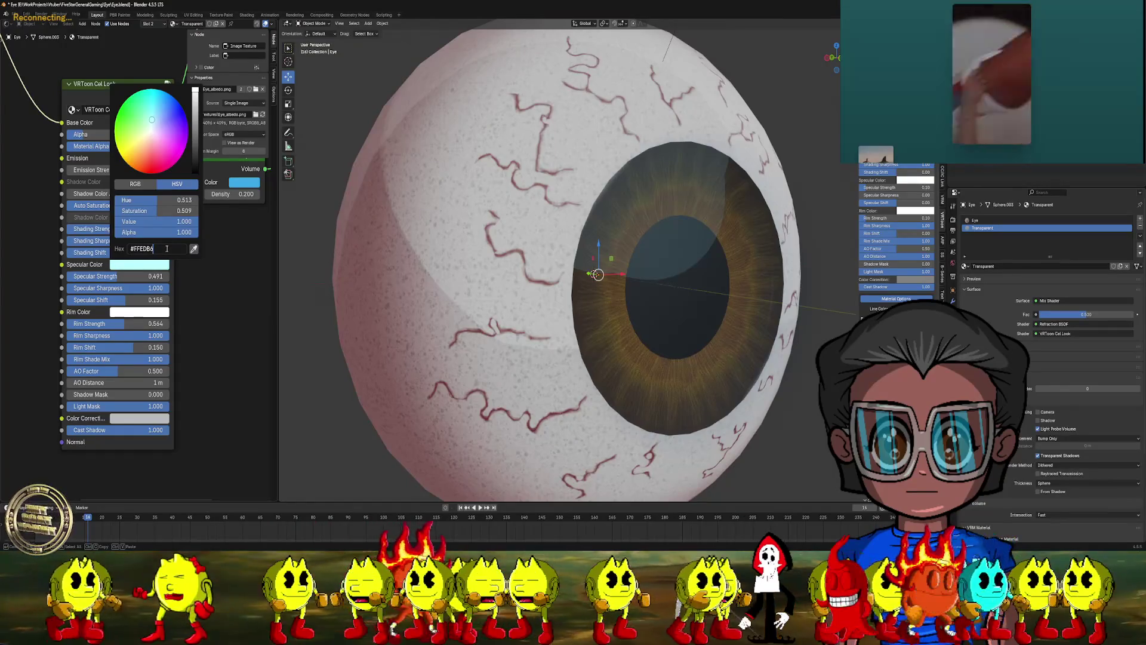
{"action": "key", "text": "Return"}
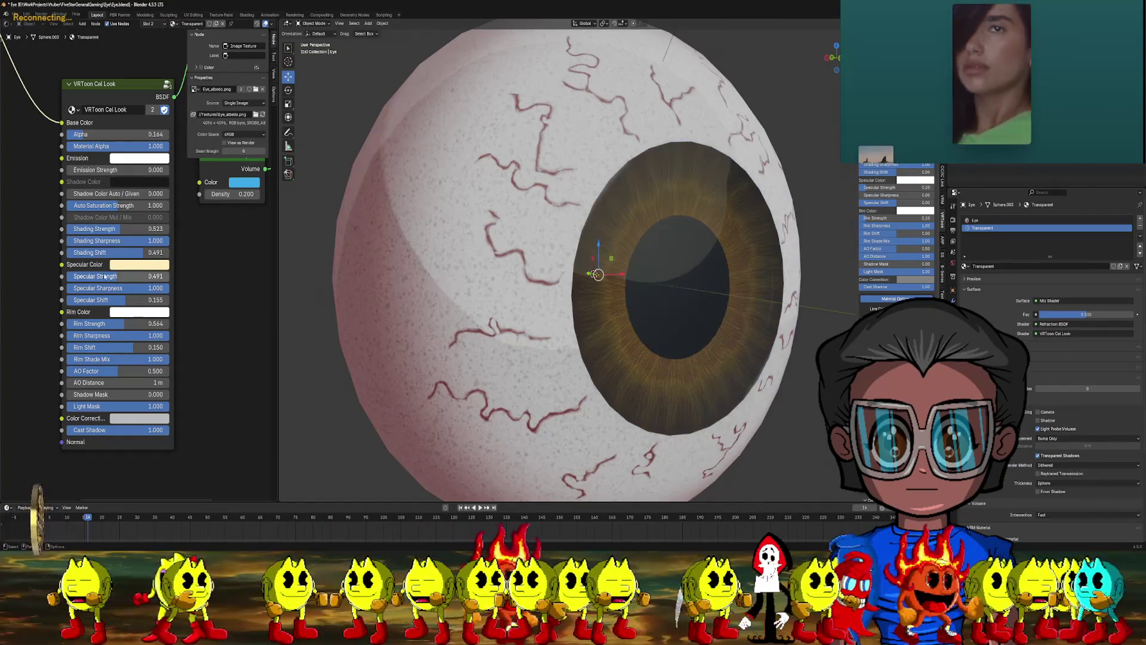
{"action": "mouse_move", "coordinate": [104, 276]}
{"action": "left_mouse_down"}
{"action": "mouse_move", "coordinate": [115, 276]}
{"action": "mouse_move", "coordinate": [73, 276]}
{"action": "mouse_move", "coordinate": [107, 276]}
{"action": "left_mouse_up"}
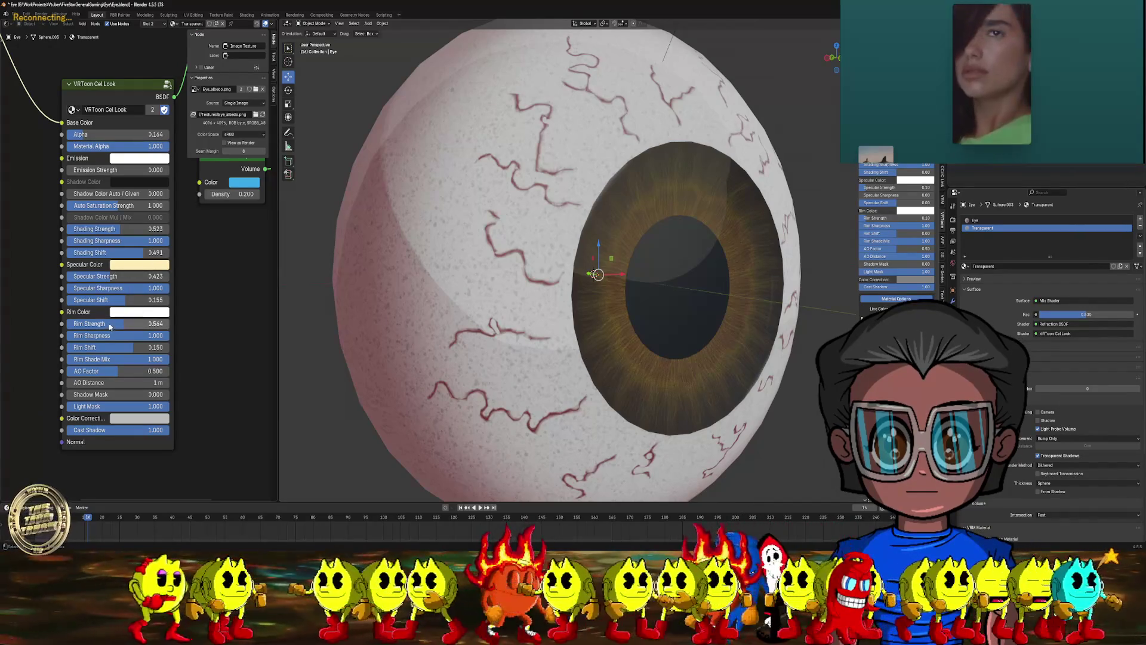
- Raise Rim Strength, shift the rim light, and paste a pale cream Rim Color
{"action": "left_click_drag", "start_coordinate": [113, 327], "coordinate": [130, 327]}
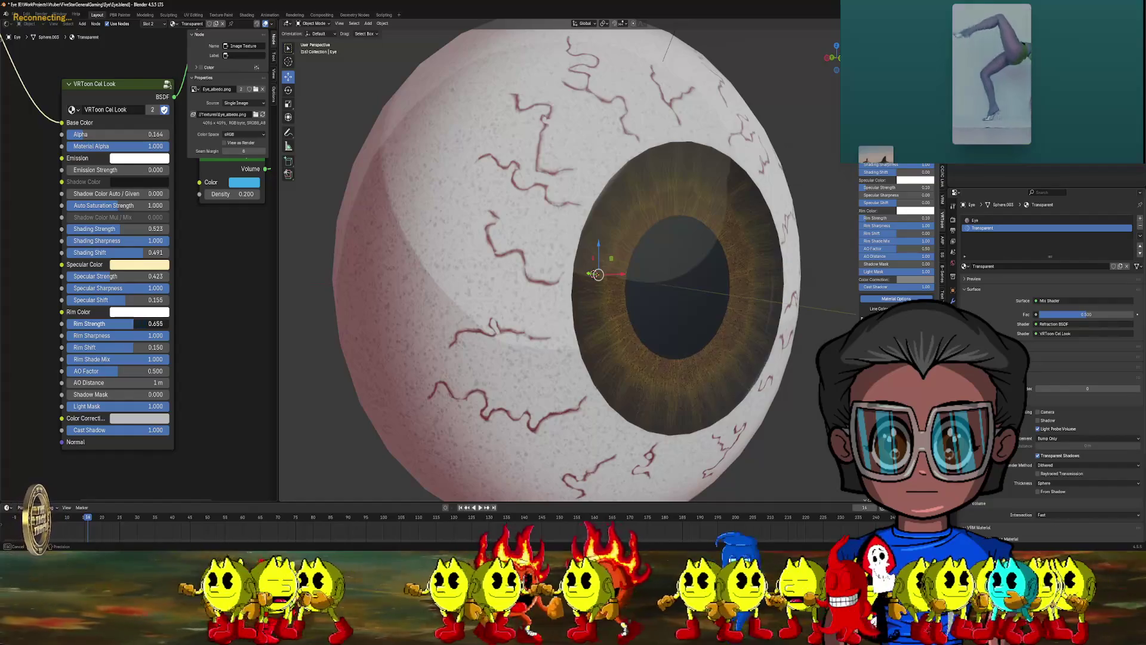
{"action": "mouse_move", "coordinate": [128, 345]}
{"action": "left_mouse_down"}
{"action": "mouse_move", "coordinate": [93, 345]}
{"action": "mouse_move", "coordinate": [146, 345]}
{"action": "left_mouse_up"}
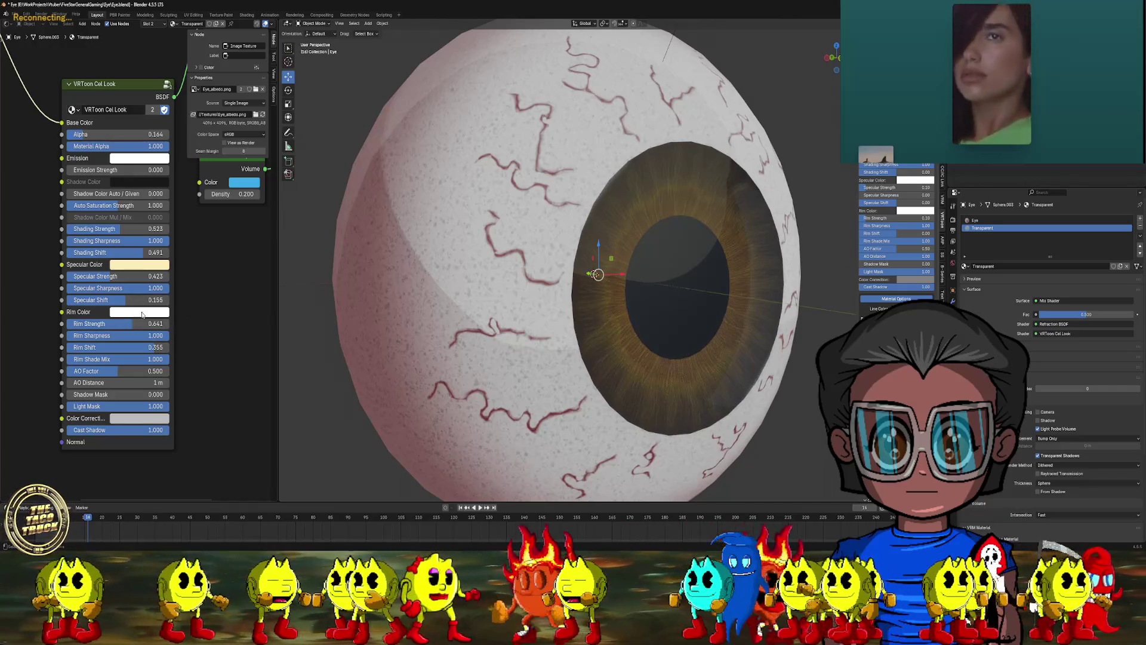
{"action": "left_click", "coordinate": [142, 313]}
{"action": "left_click", "coordinate": [152, 296]}
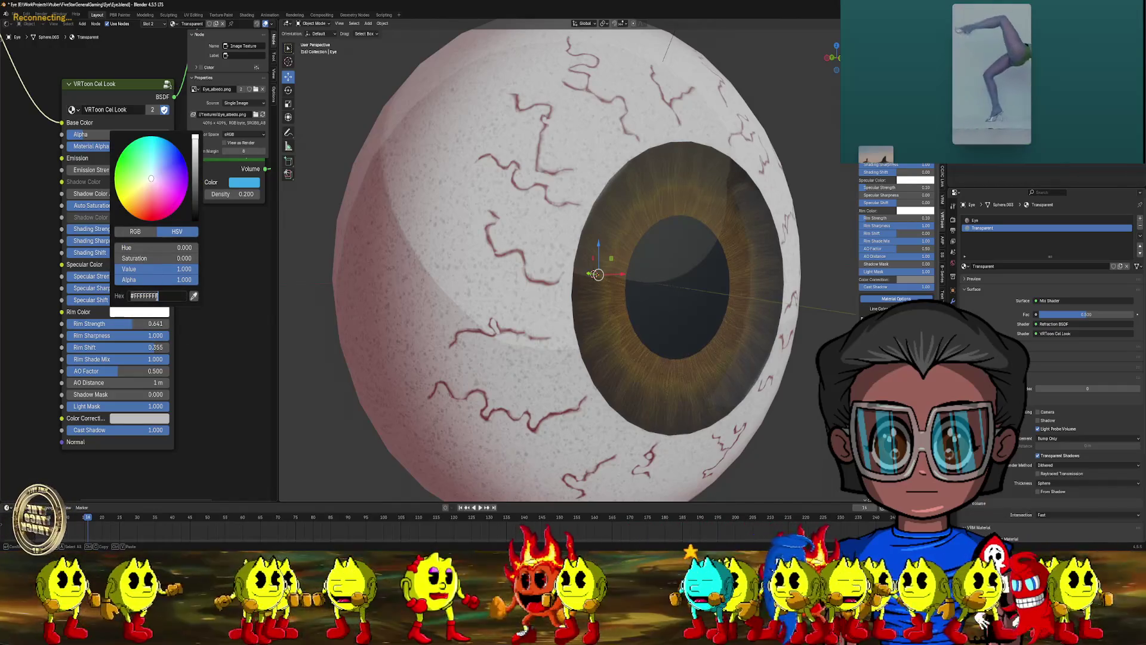
{"action": "key", "text": "ctrl+v"}
{"action": "key", "text": "Return"}
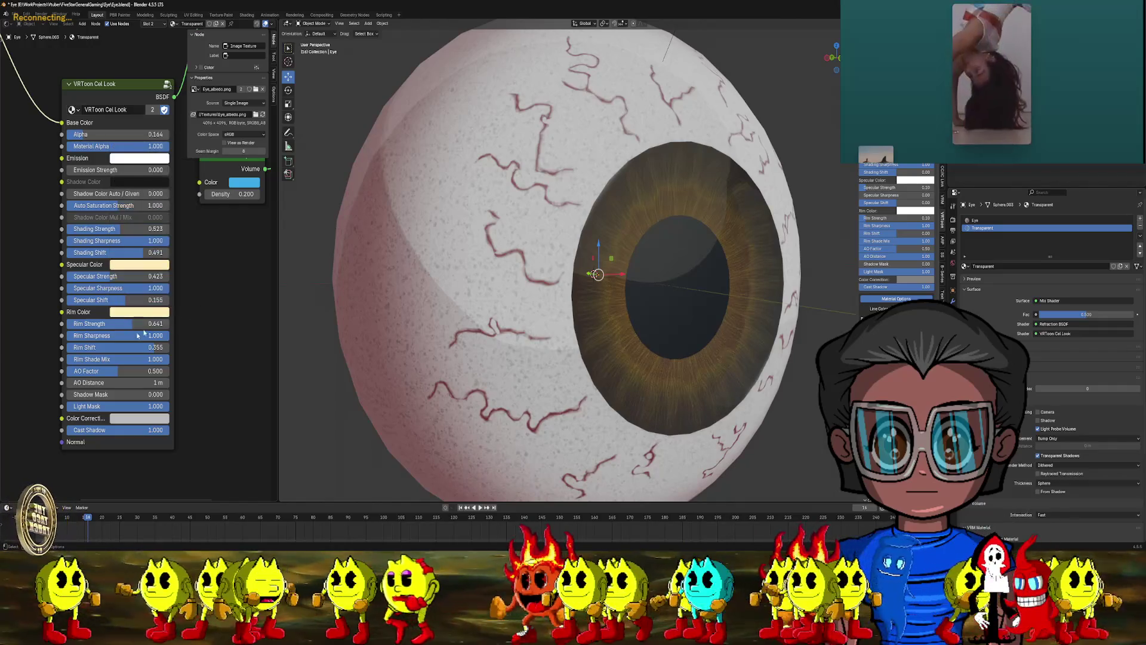
- Darken the Rim Color to an olive-yellow and reduce Rim Shift to 0.155
{"action": "left_click", "coordinate": [150, 313]}
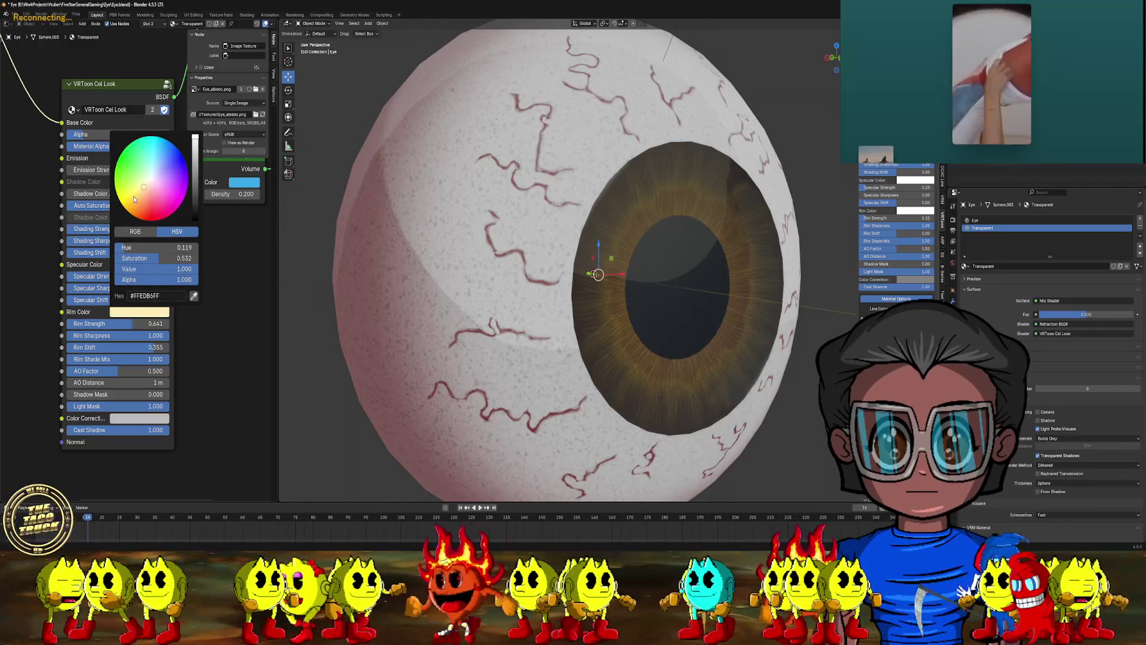
{"action": "left_click_drag", "start_coordinate": [142, 195], "coordinate": [134, 195]}
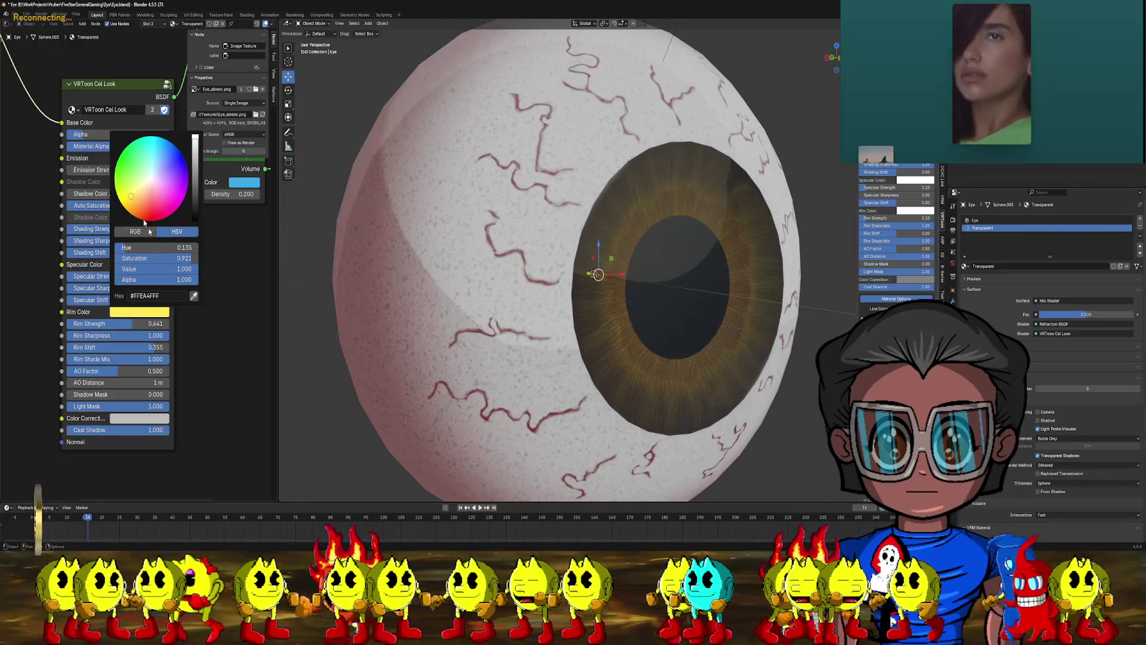
{"action": "mouse_move", "coordinate": [195, 139]}
{"action": "left_mouse_down"}
{"action": "mouse_move", "coordinate": [196, 185]}
{"action": "mouse_move", "coordinate": [195, 161]}
{"action": "left_mouse_up"}
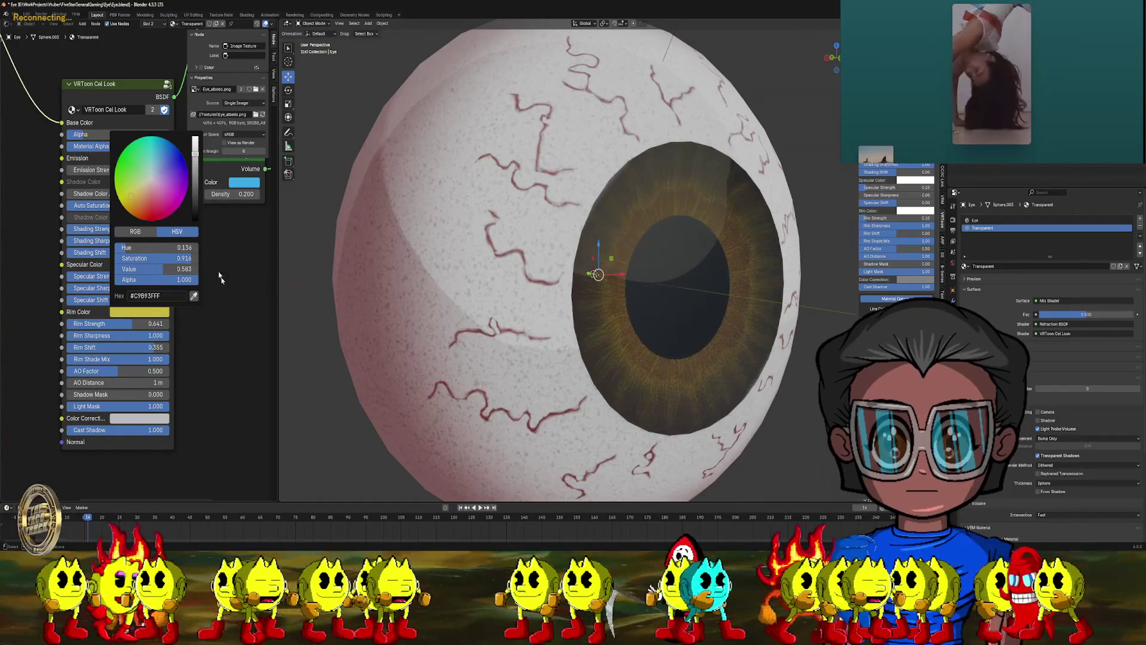
{"action": "mouse_move", "coordinate": [125, 346]}
{"action": "left_mouse_down"}
{"action": "mouse_move", "coordinate": [114, 347]}
{"action": "mouse_move", "coordinate": [145, 346]}
{"action": "mouse_move", "coordinate": [130, 330]}
{"action": "mouse_move", "coordinate": [161, 323]}
{"action": "mouse_move", "coordinate": [122, 323]}
{"action": "mouse_move", "coordinate": [135, 347]}
{"action": "left_mouse_up"}
{"action": "scroll", "coordinate": [119, 239], "scroll_direction": "down", "scroll_amount": 3}
- Set the Refraction BSDF roughness to 0.138 and adjust its IOR
{"action": "scroll", "coordinate": [546, 300], "scroll_direction": "down", "scroll_amount": 3}
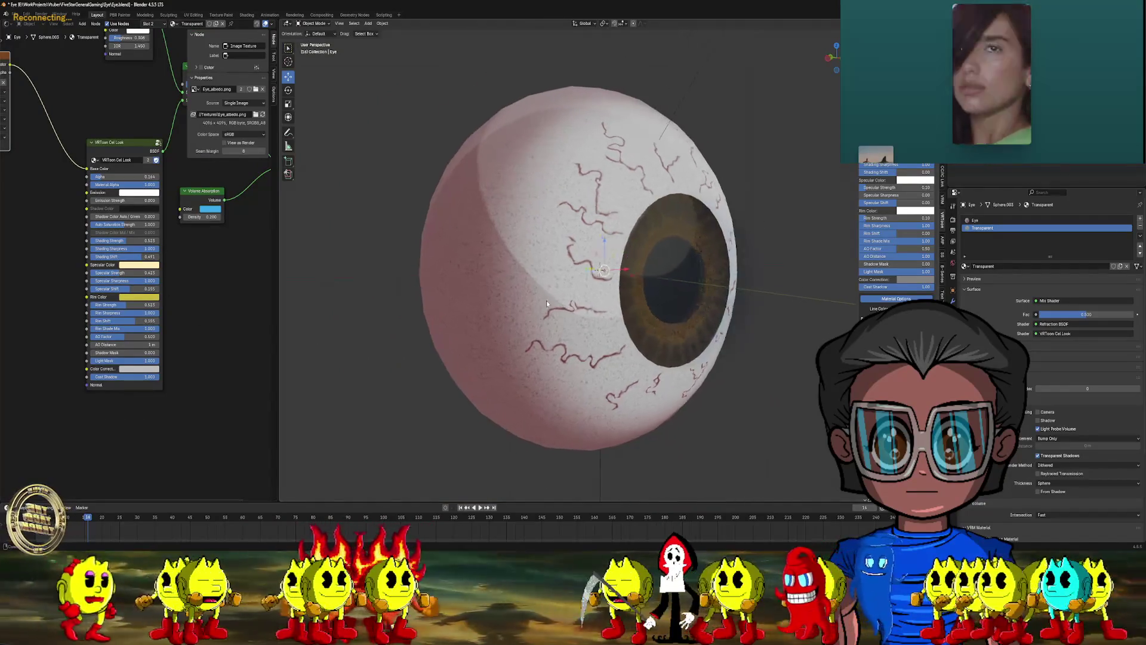
{"action": "mouse_move", "coordinate": [547, 299]}
{"action": "middle_mouse_down"}
{"action": "mouse_move", "coordinate": [557, 301]}
{"action": "mouse_move", "coordinate": [546, 321]}
{"action": "mouse_move", "coordinate": [481, 320]}
{"action": "middle_mouse_up"}
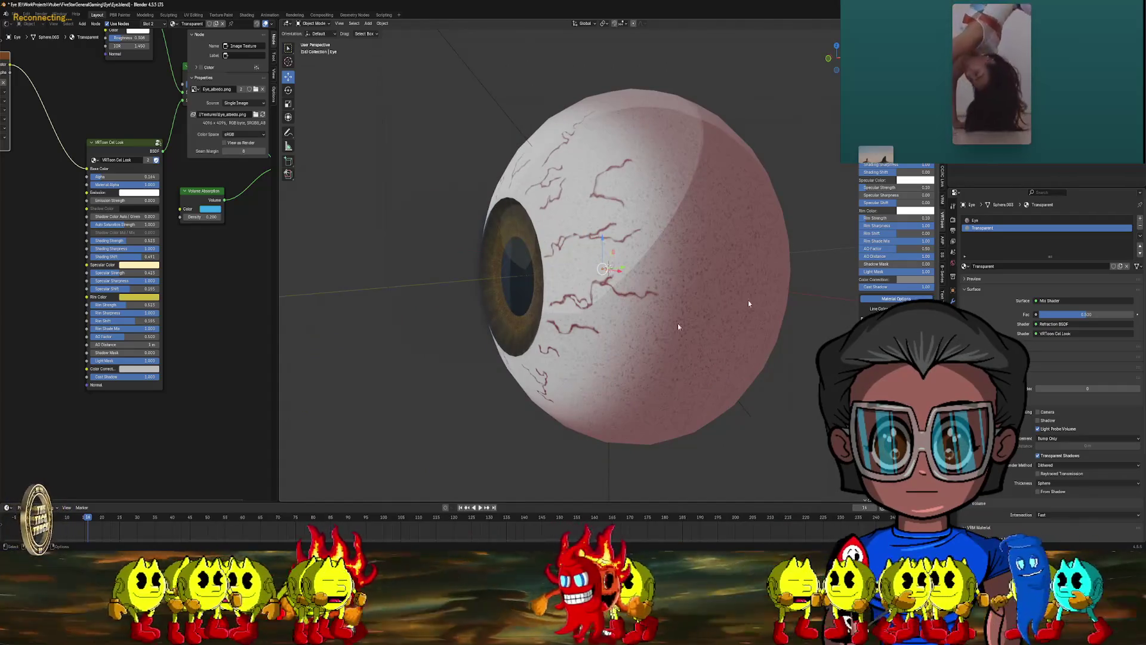
{"action": "middle_click_drag", "start_coordinate": [201, 103], "coordinate": [191, 222]}
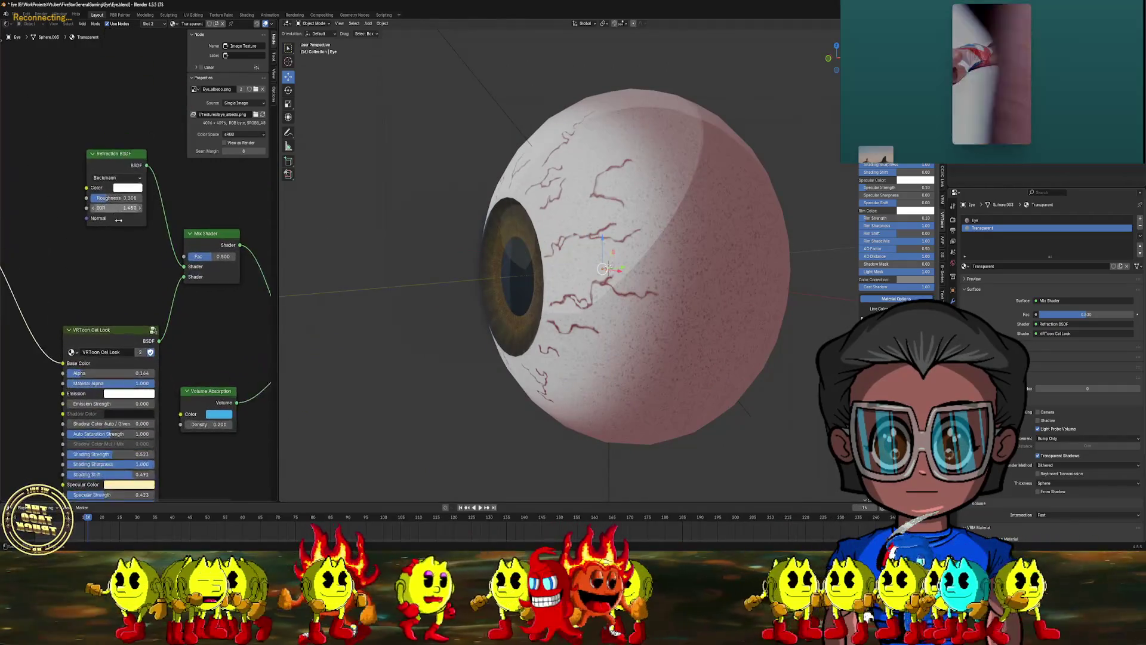
{"action": "scroll", "coordinate": [86, 169], "scroll_direction": "up", "scroll_amount": 3}
{"action": "left_click_drag", "start_coordinate": [86, 169], "coordinate": [113, 169]}
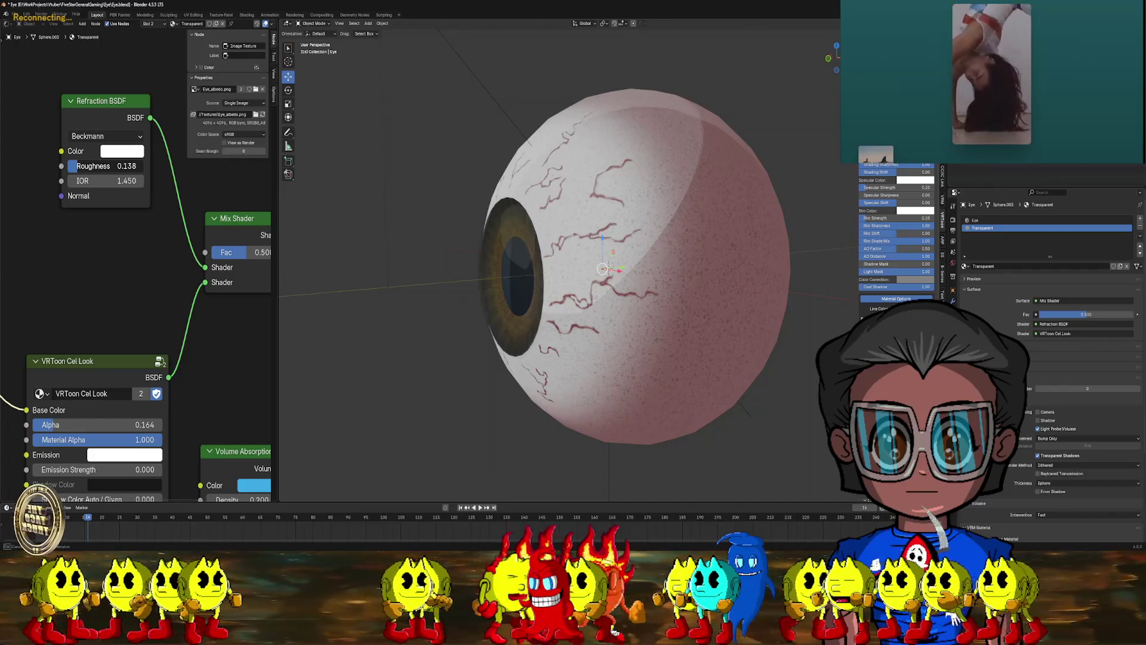
{"action": "left_click_drag", "start_coordinate": [113, 166], "coordinate": [100, 193]}
{"action": "middle_click_drag", "start_coordinate": [494, 303], "coordinate": [603, 302]}
{"action": "scroll", "coordinate": [138, 263], "scroll_direction": "up", "scroll_amount": 1}
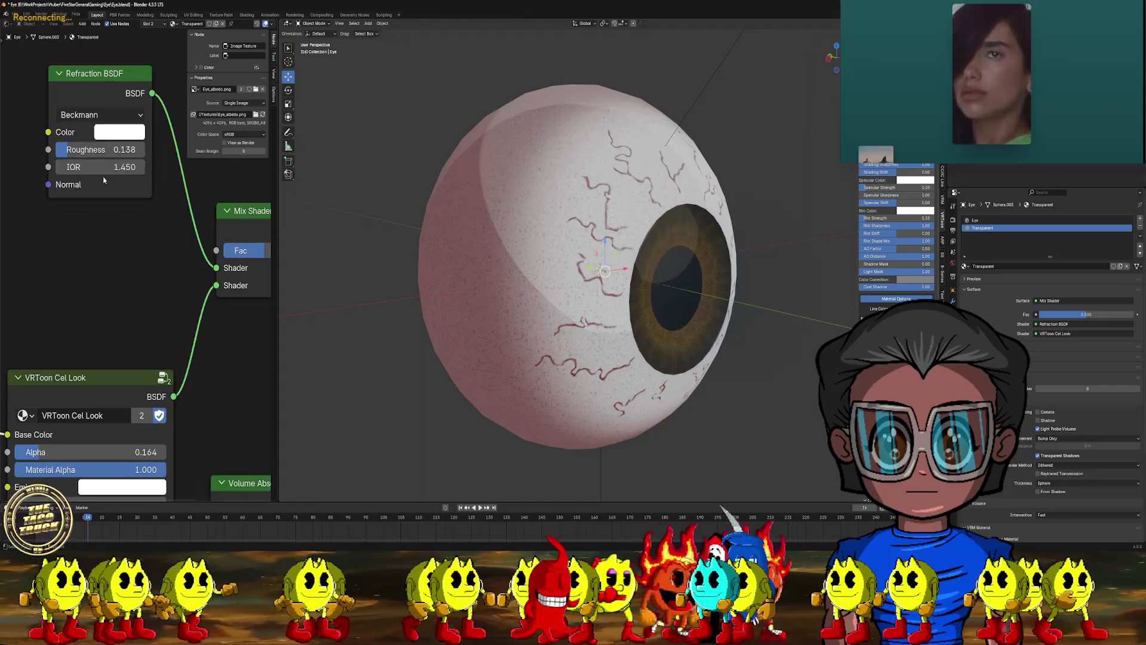
{"action": "left_click_drag", "start_coordinate": [98, 168], "coordinate": [135, 167]}
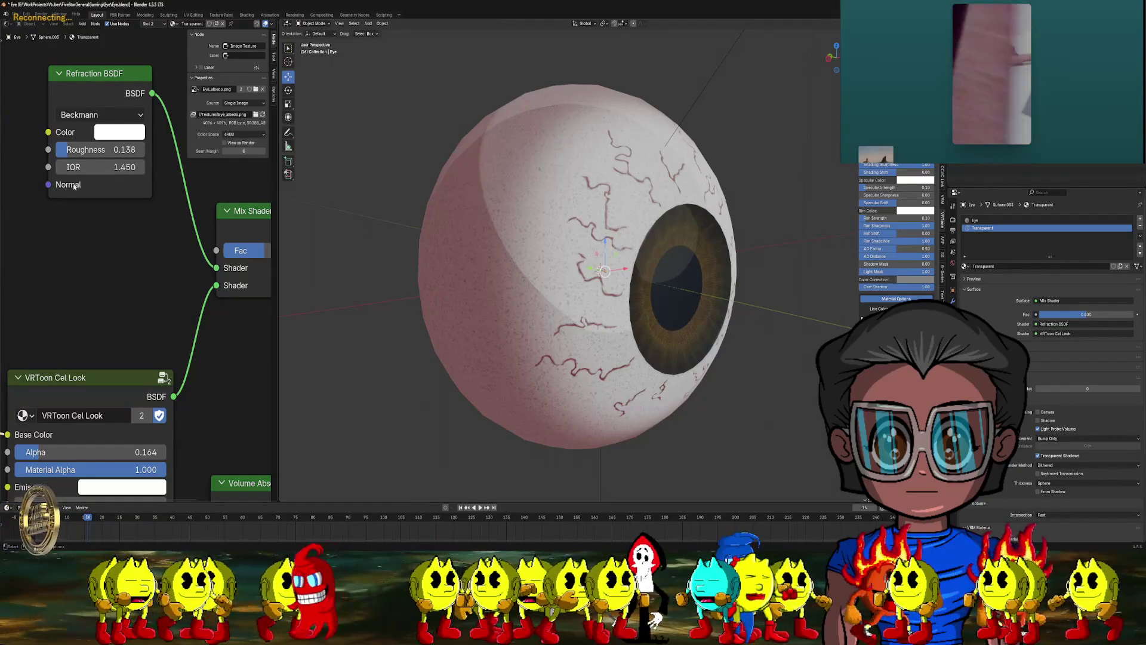
- Try a yellow refraction colour, then set it back to white
{"action": "scroll", "coordinate": [74, 187], "scroll_direction": "down", "scroll_amount": 3}
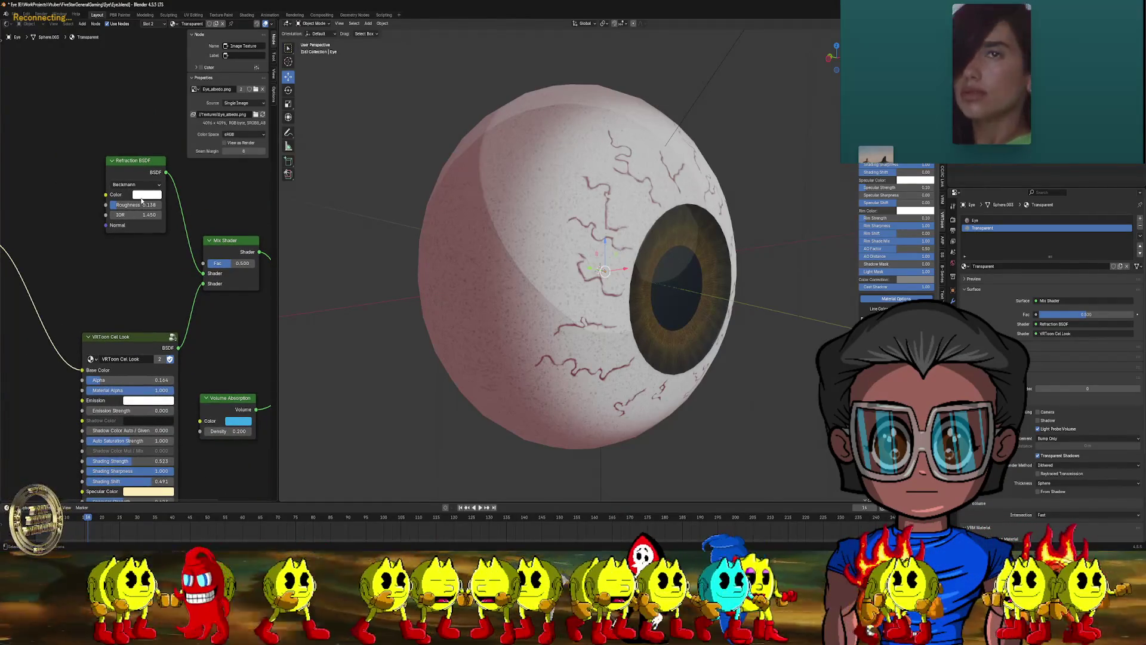
{"action": "left_click", "coordinate": [143, 197]}
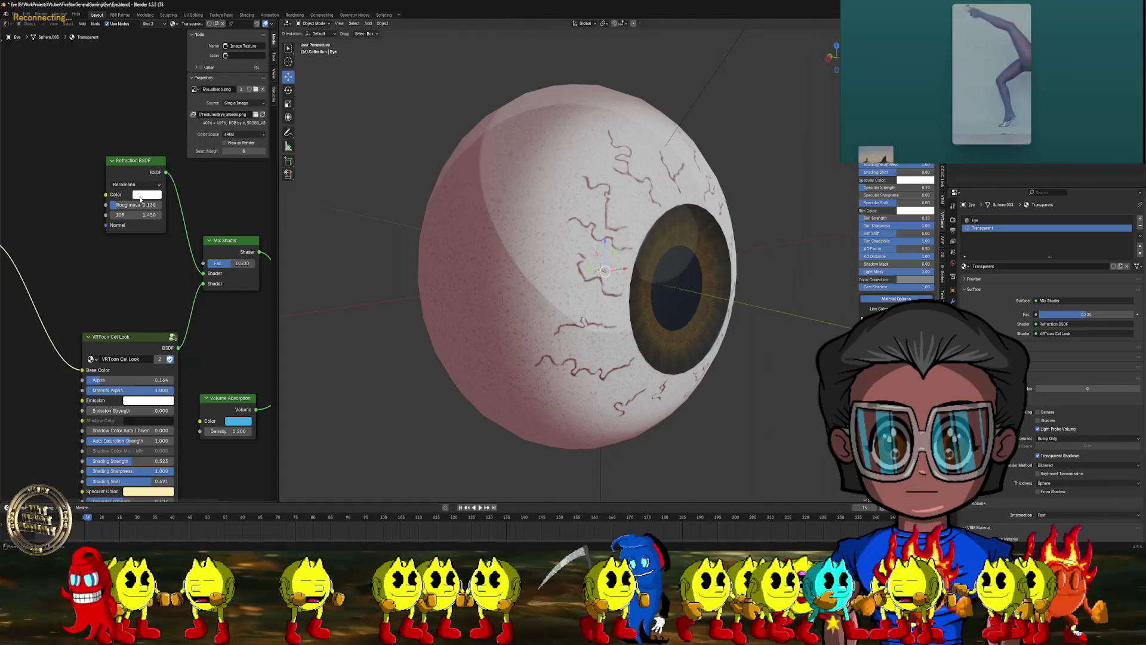
{"action": "left_click", "coordinate": [142, 196]}
{"action": "mouse_move", "coordinate": [160, 82]}
{"action": "left_mouse_down"}
{"action": "mouse_move", "coordinate": [144, 101]}
{"action": "mouse_move", "coordinate": [171, 76]}
{"action": "mouse_move", "coordinate": [205, 91]}
{"action": "mouse_move", "coordinate": [205, 116]}
{"action": "left_mouse_up"}
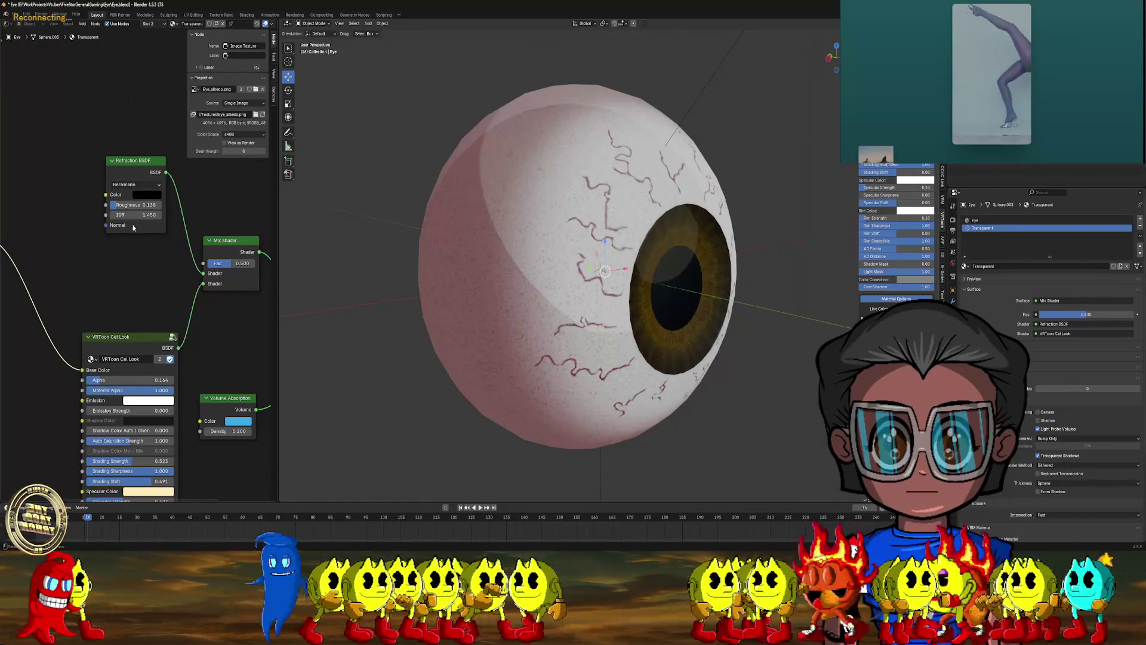
{"action": "left_click", "coordinate": [147, 195]}
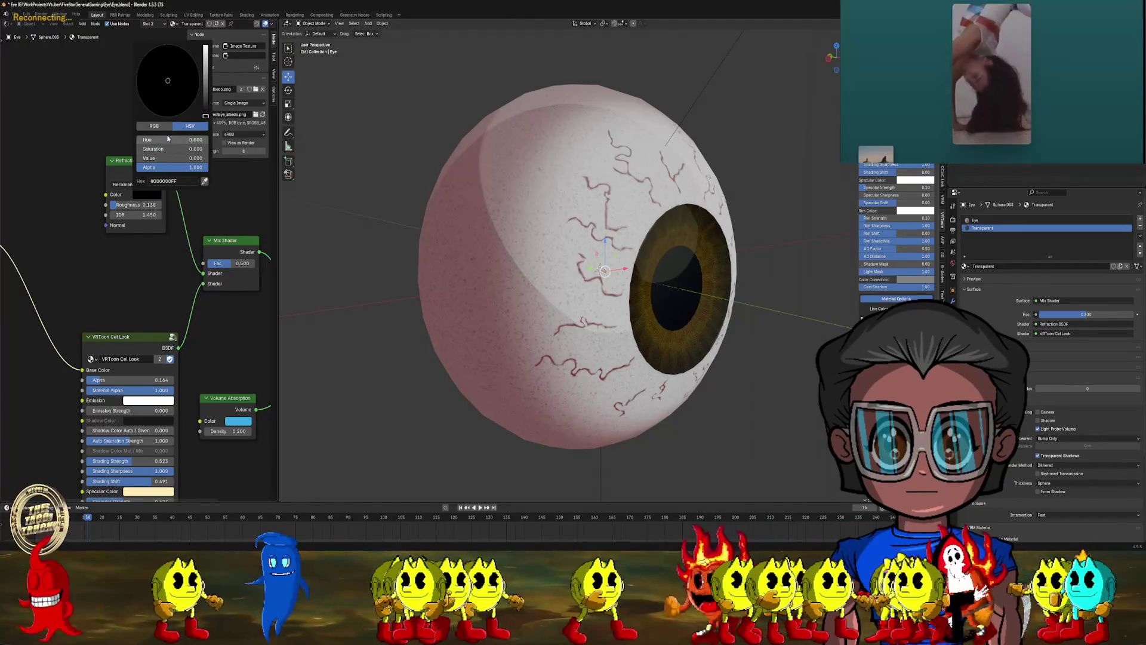
{"action": "left_click_drag", "start_coordinate": [203, 82], "coordinate": [205, 48]}
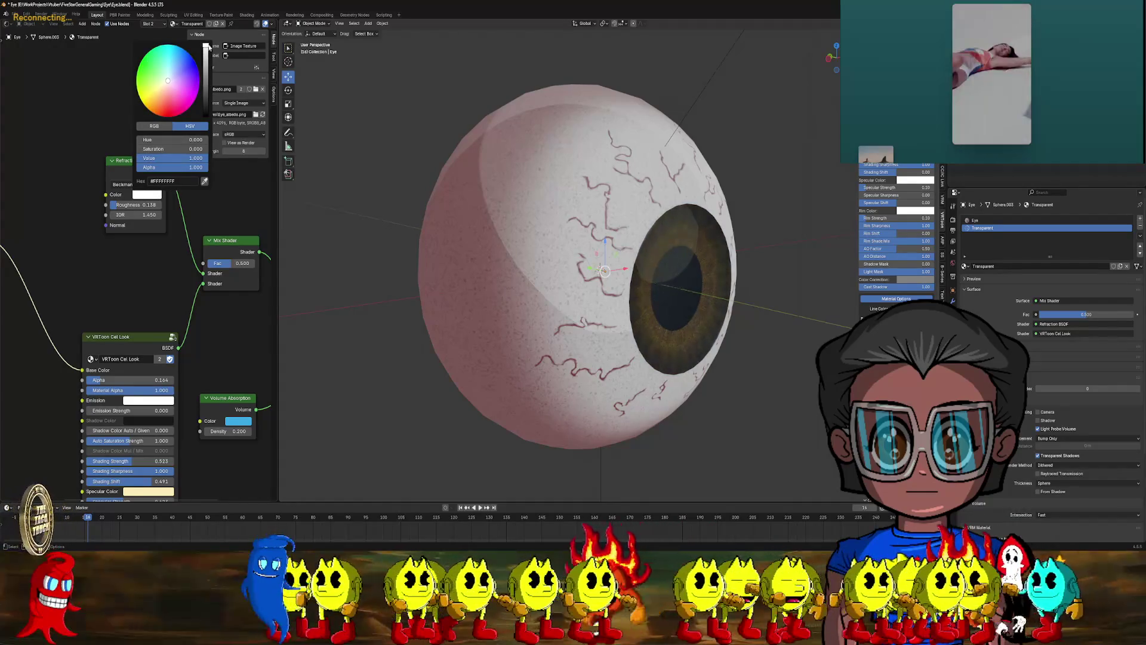
- Shift the node layout up-left past the VRToon Cel Look node and select the Eye material slot
{"action": "scroll", "coordinate": [149, 281], "scroll_direction": "up", "scroll_amount": 3}
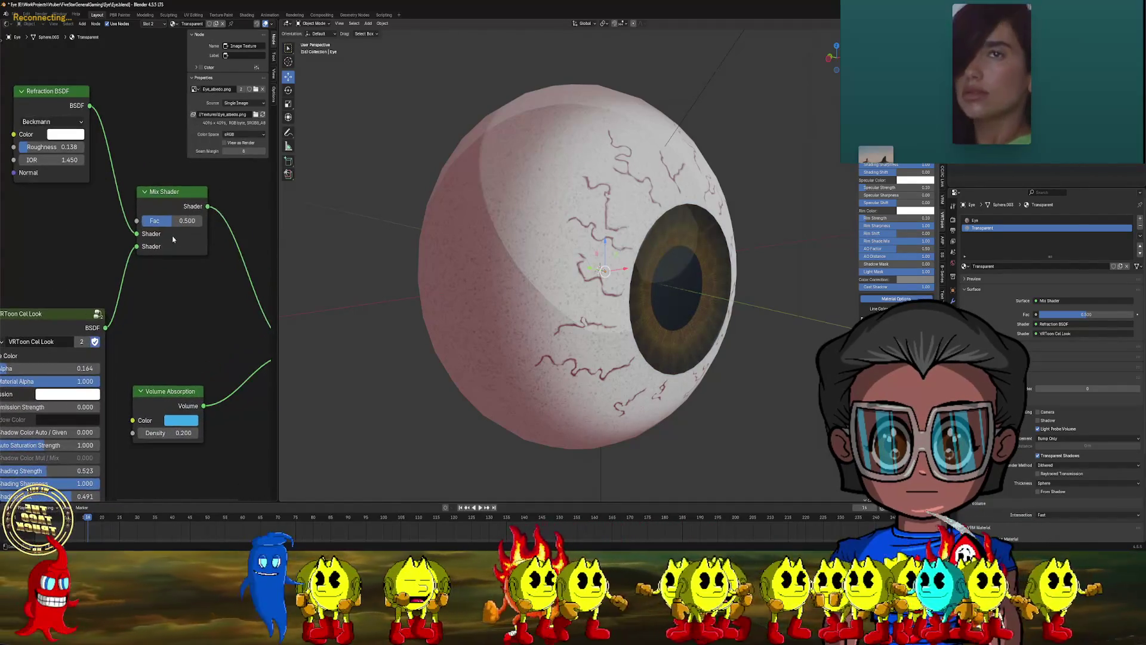
{"action": "middle_click_drag", "start_coordinate": [126, 287], "coordinate": [247, 295]}
{"action": "scroll", "coordinate": [154, 284], "scroll_direction": "down", "scroll_amount": 2}
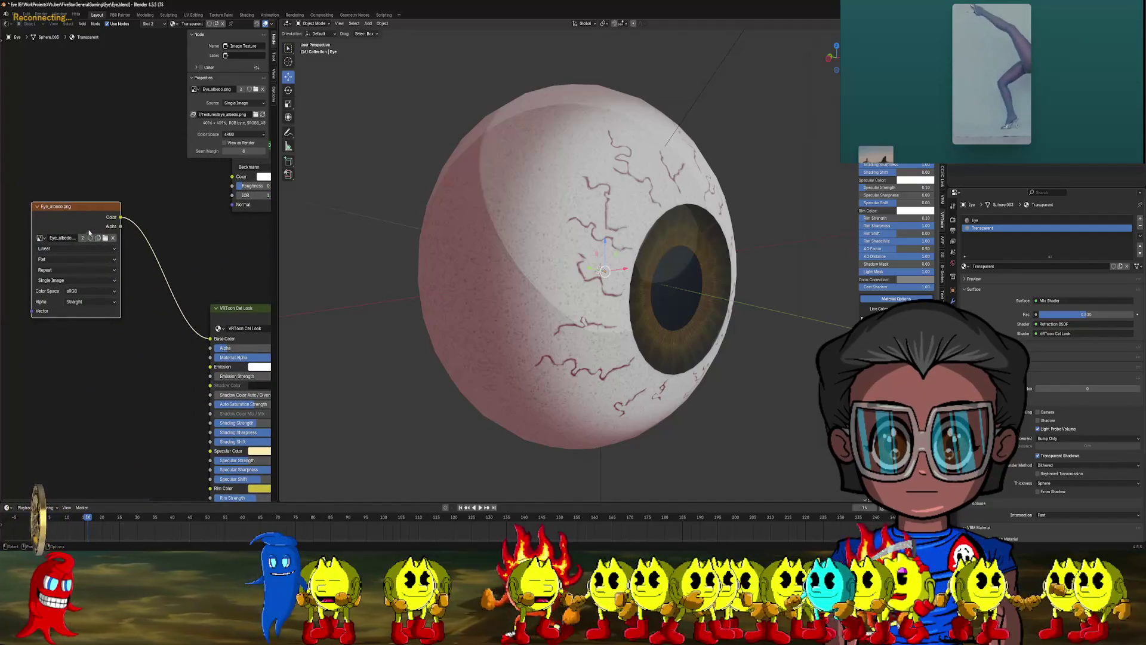
{"action": "middle_click_drag", "start_coordinate": [89, 232], "coordinate": [74, 218]}
{"action": "mouse_move", "coordinate": [195, 489]}
{"action": "middle_mouse_down"}
{"action": "mouse_move", "coordinate": [160, 439]}
{"action": "mouse_move", "coordinate": [135, 445]}
{"action": "mouse_move", "coordinate": [119, 314]}
{"action": "mouse_move", "coordinate": [113, 334]}
{"action": "middle_mouse_up"}
{"action": "mouse_move", "coordinate": [547, 362]}
{"action": "middle_mouse_down"}
{"action": "mouse_move", "coordinate": [586, 367]}
{"action": "mouse_move", "coordinate": [512, 366]}
{"action": "mouse_move", "coordinate": [529, 367]}
{"action": "middle_mouse_up"}
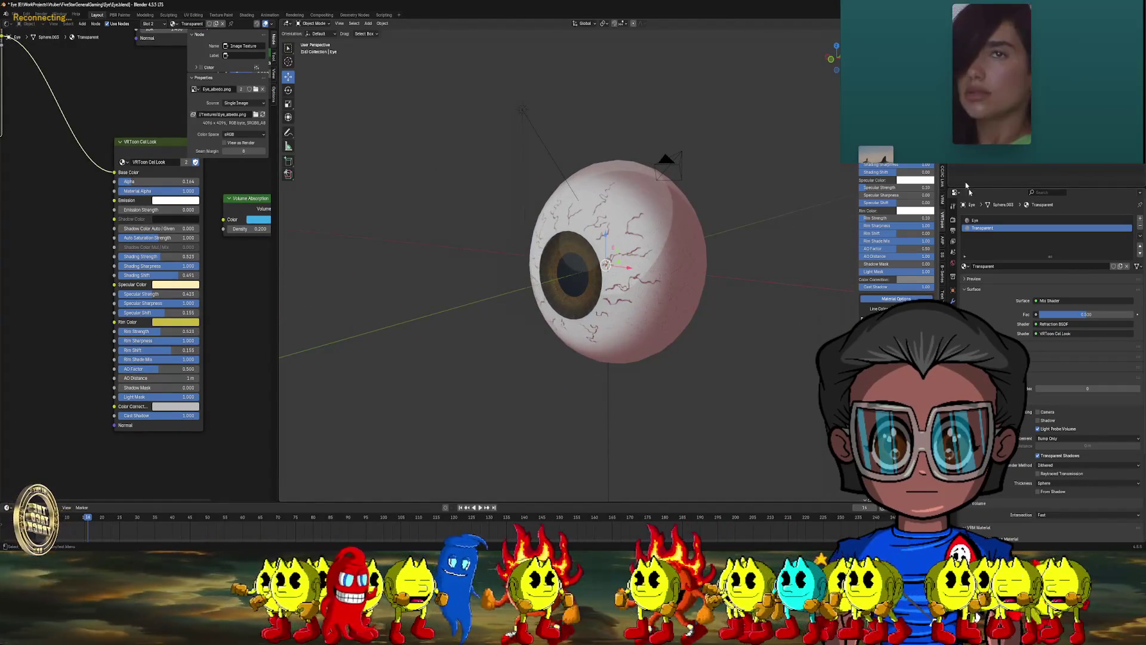
{"action": "left_click", "coordinate": [975, 221]}
{"action": "mouse_move", "coordinate": [126, 325]}
{"action": "middle_mouse_down"}
{"action": "mouse_move", "coordinate": [150, 256]}
{"action": "mouse_move", "coordinate": [119, 349]}
{"action": "middle_mouse_up"}
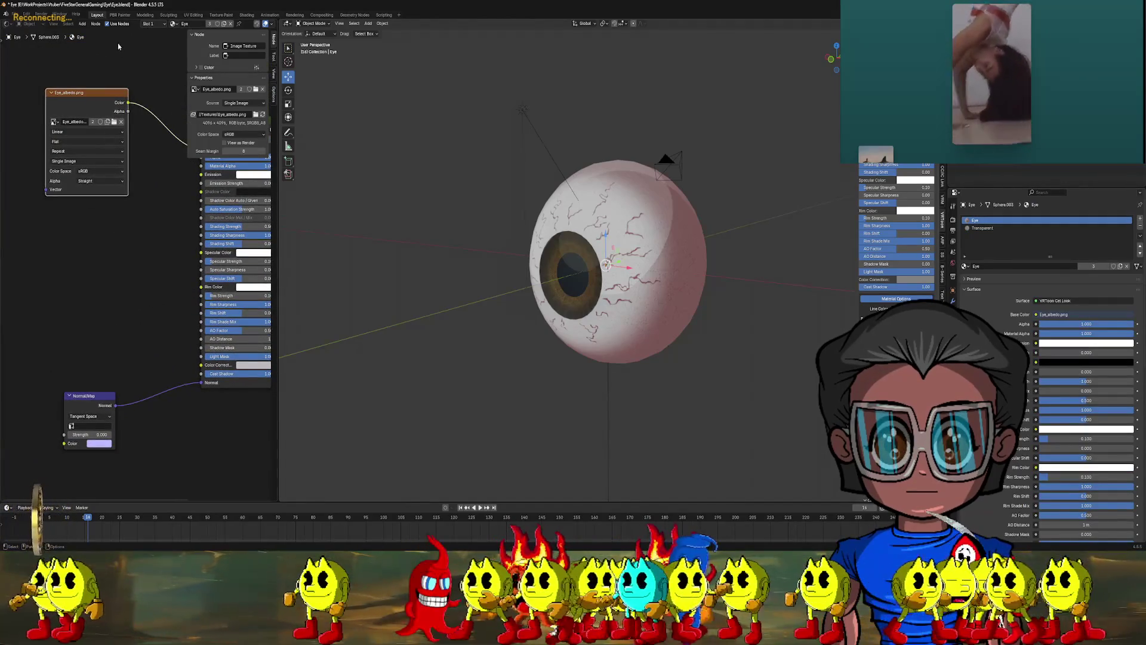
- Set the Normal Map node to UVMap with strength 2, deleting an extra Normal Map added by mistake
{"action": "left_click", "coordinate": [82, 23]}
{"action": "mouse_move", "coordinate": [103, 68]}
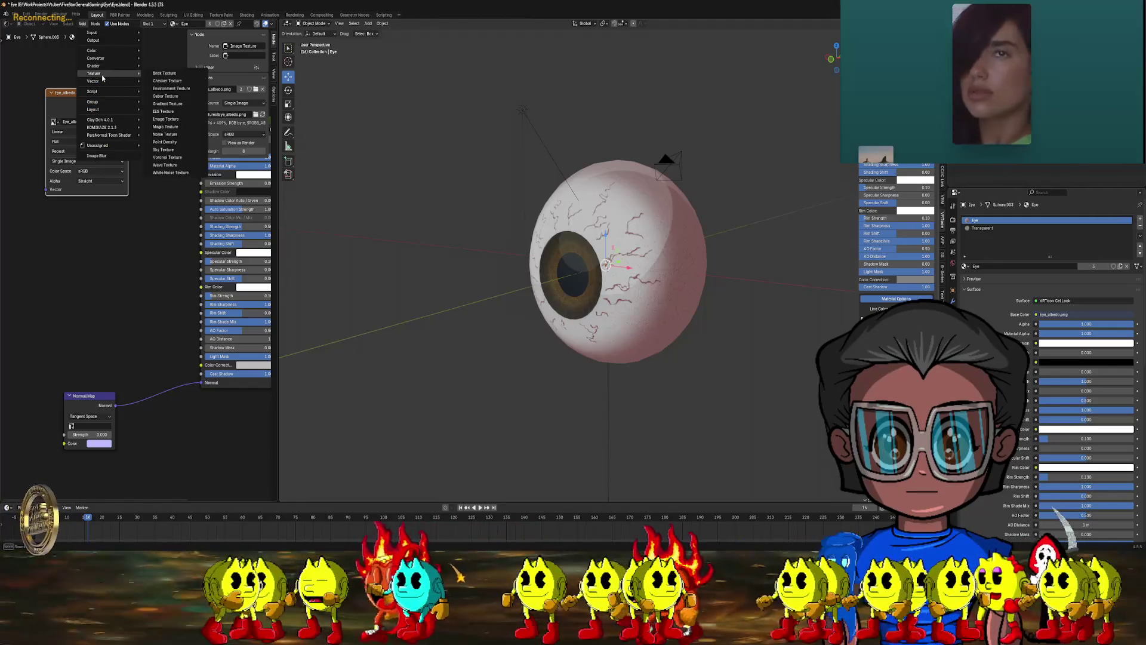
{"action": "left_click", "coordinate": [168, 110]}
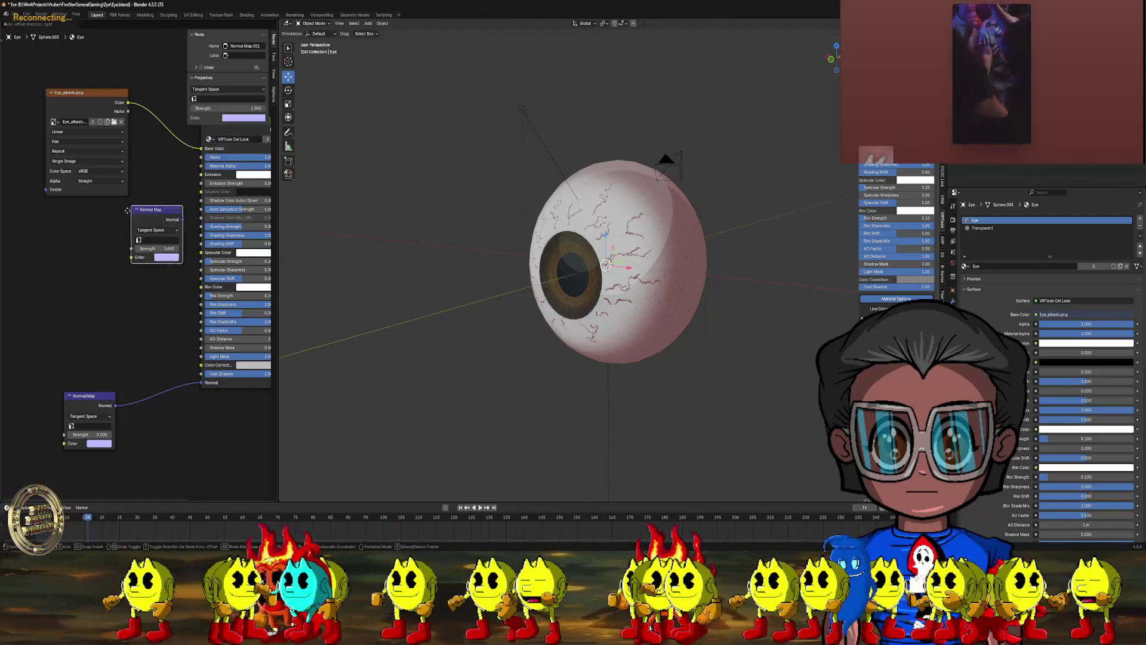
{"action": "left_click", "coordinate": [106, 237]}
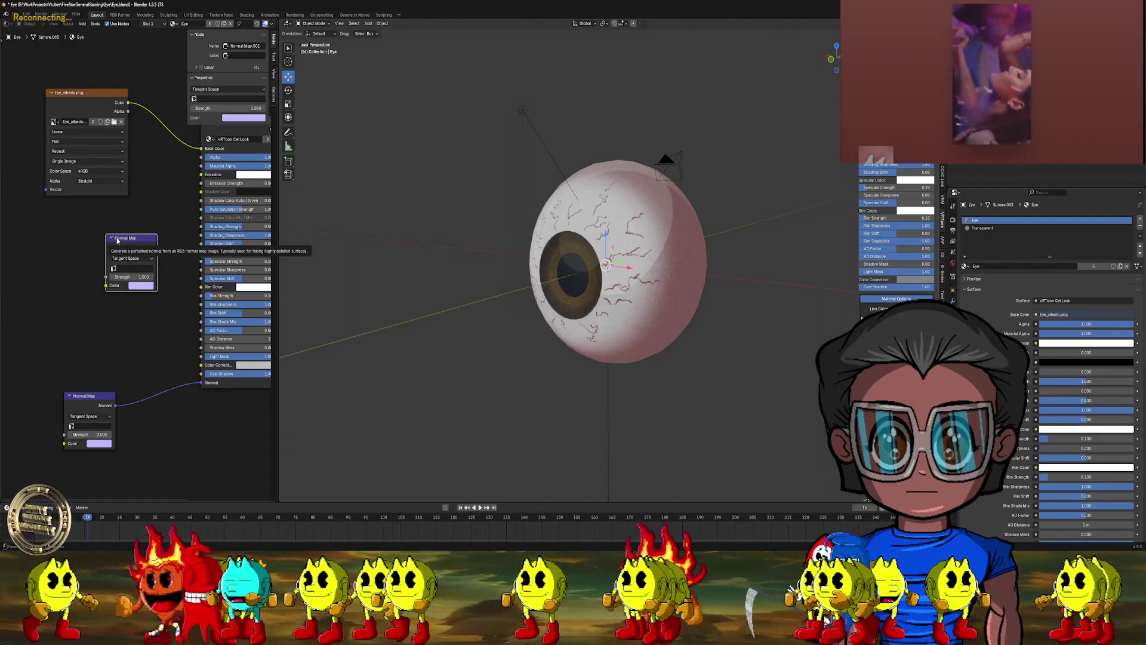
{"action": "key", "text": "x"}
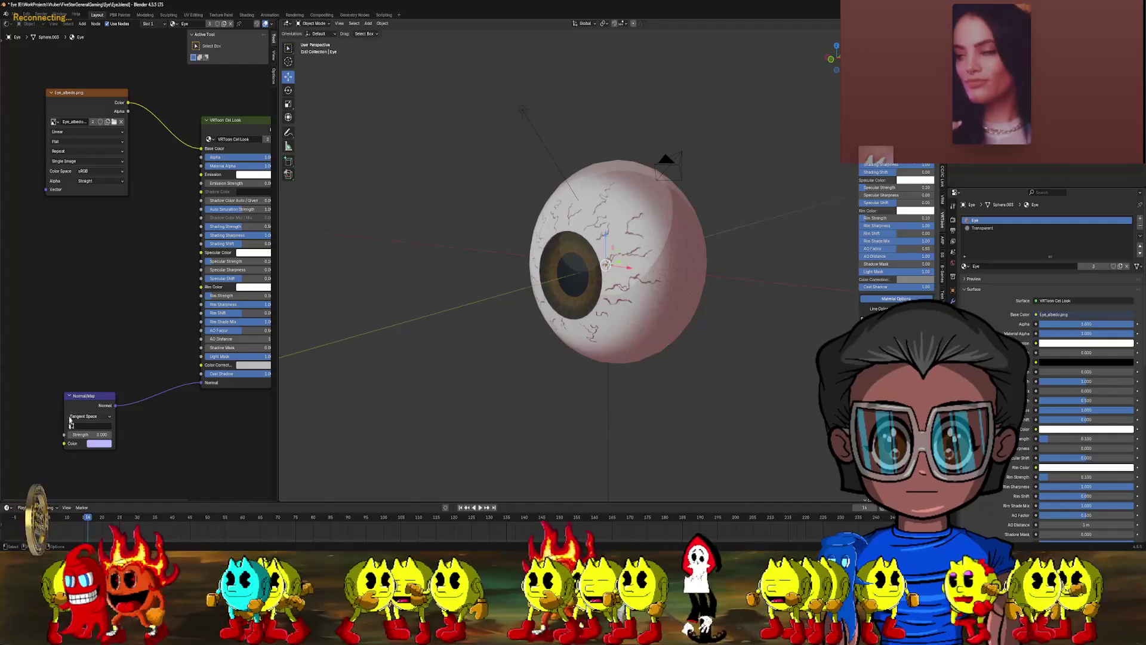
{"action": "left_click", "coordinate": [84, 425]}
{"action": "left_click", "coordinate": [107, 440]}
{"action": "mouse_move", "coordinate": [88, 406]}
{"action": "middle_mouse_down"}
{"action": "mouse_move", "coordinate": [125, 336]}
{"action": "mouse_move", "coordinate": [175, 309]}
{"action": "middle_mouse_up"}
{"action": "left_click", "coordinate": [137, 366]}
{"action": "type", "text": "2"}
{"action": "key", "text": "Return"}
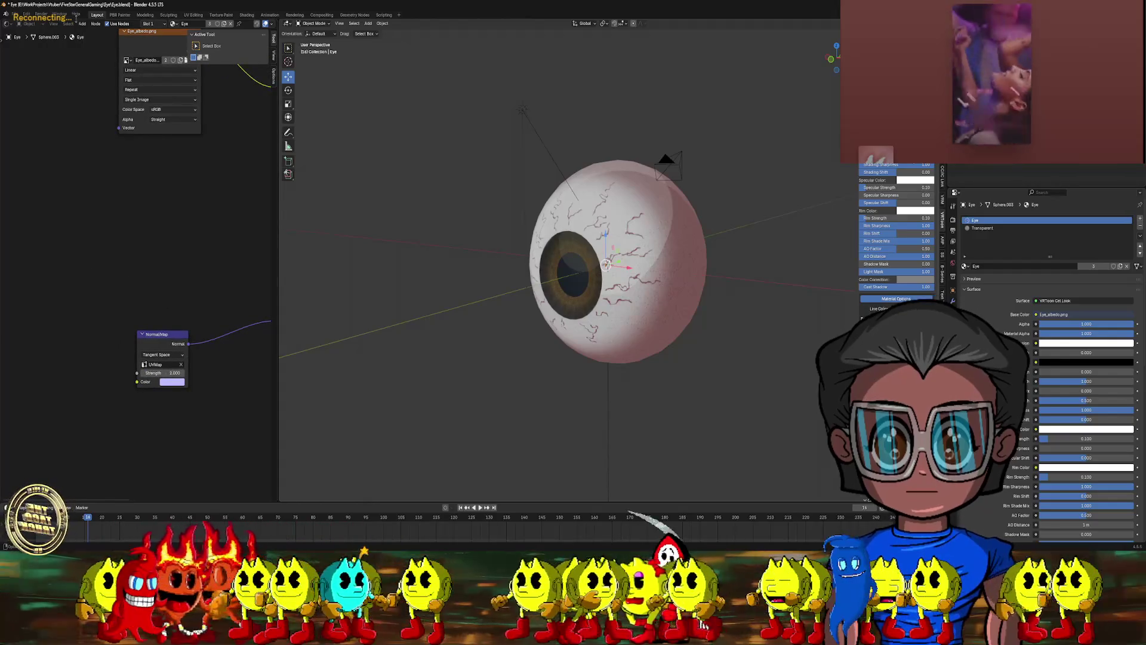
- Add an Image Texture node and load Eye_normal.png from the Textures folder
{"action": "left_click", "coordinate": [83, 23]}
{"action": "mouse_move", "coordinate": [128, 73]}
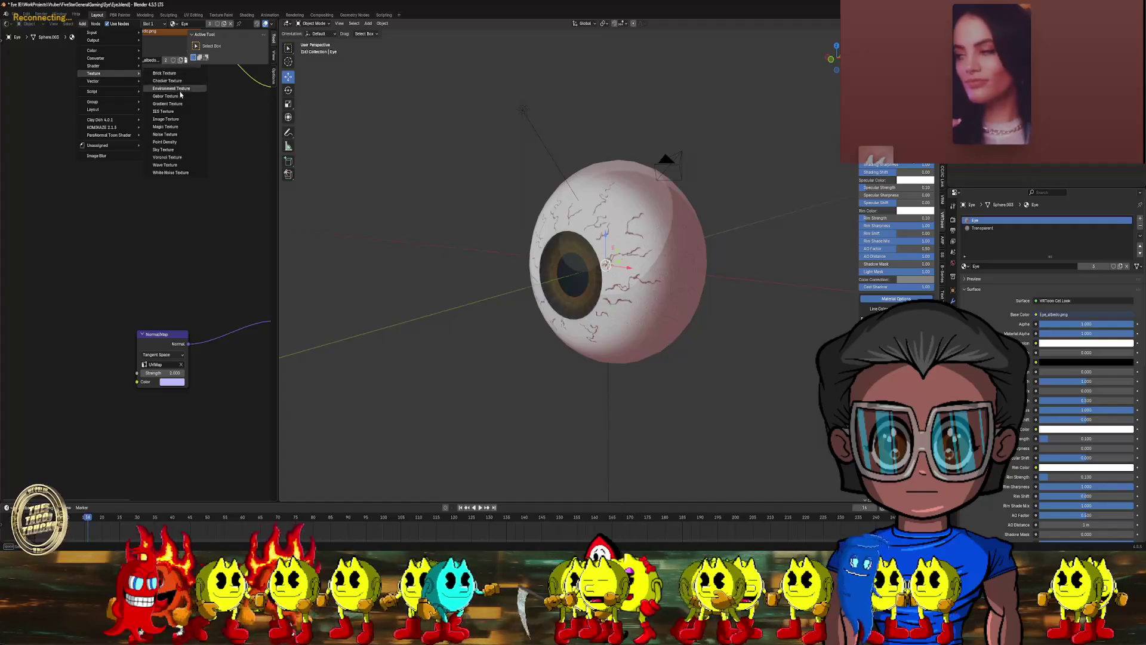
{"action": "left_click", "coordinate": [166, 119]}
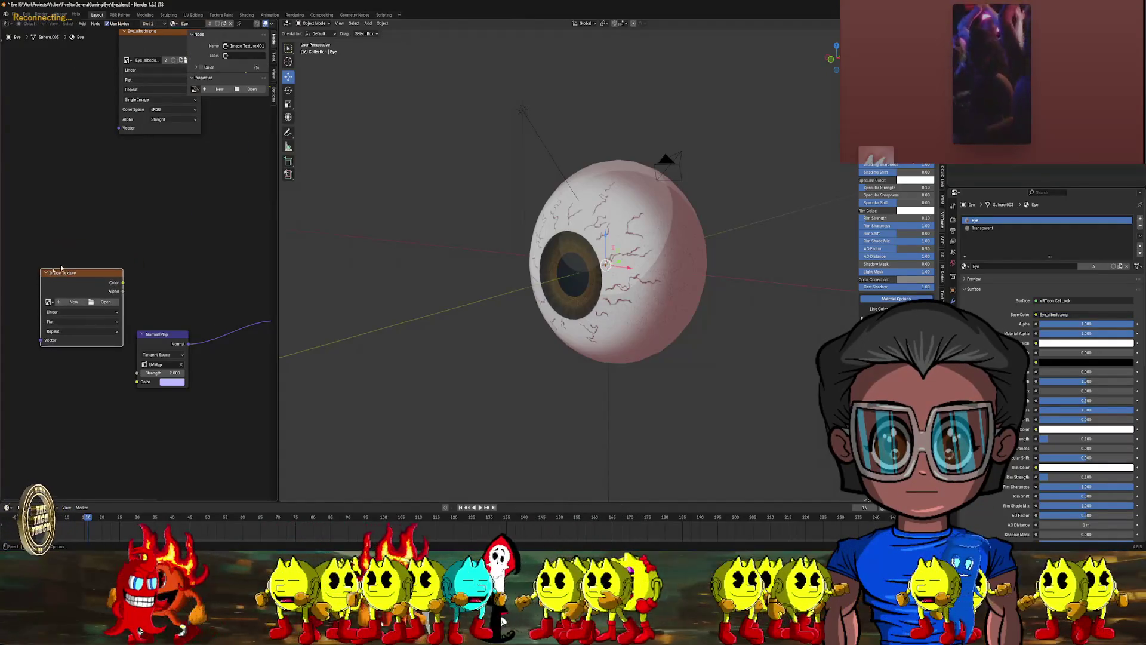
{"action": "left_click", "coordinate": [47, 224]}
{"action": "left_click", "coordinate": [95, 257]}
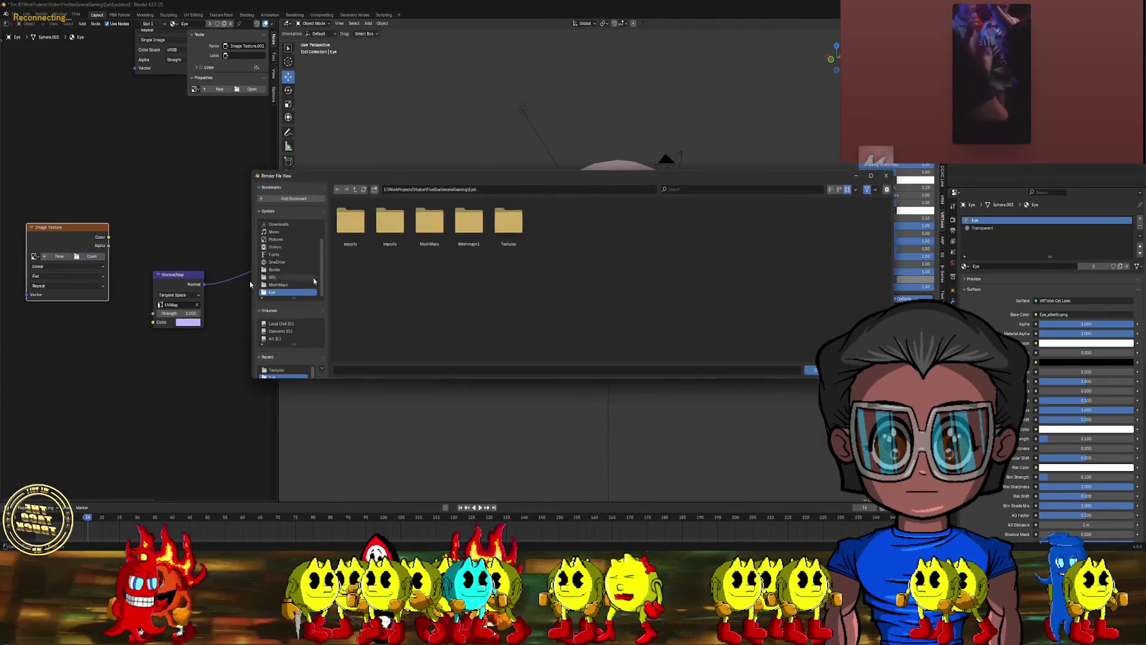
{"action": "double_click", "coordinate": [502, 237]}
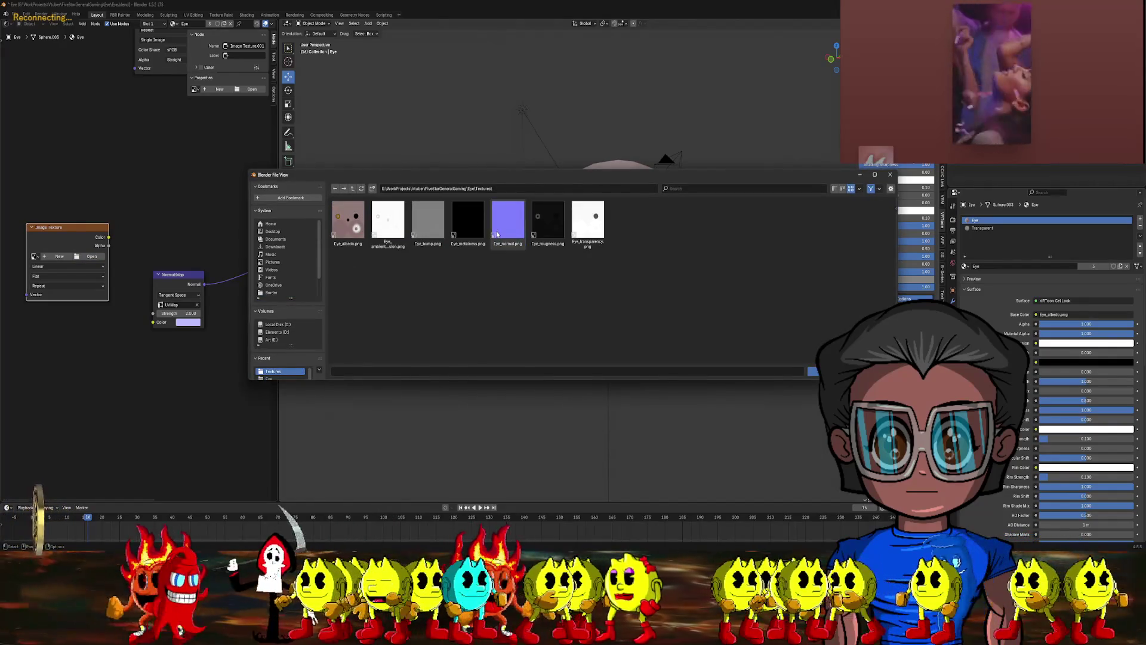
{"action": "double_click", "coordinate": [503, 236]}
- Set the texture's colour space to Non-Color and link its Color to the Normal Map's Color
{"action": "scroll", "coordinate": [155, 238], "scroll_direction": "up", "scroll_amount": 2}
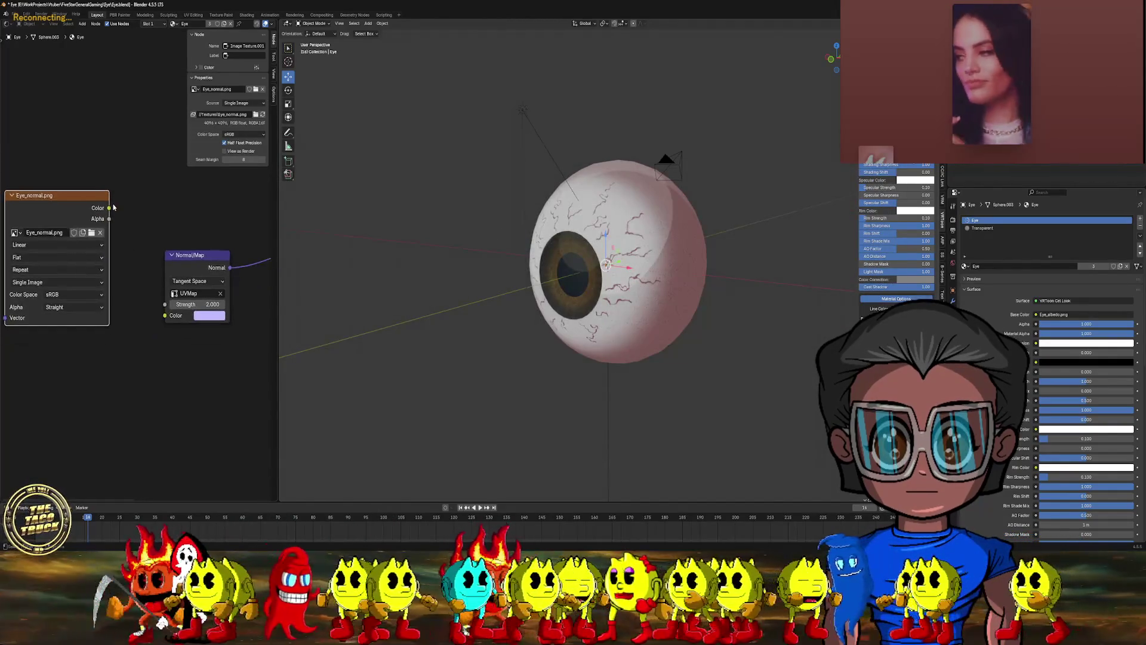
{"action": "mouse_move", "coordinate": [109, 208]}
{"action": "left_mouse_down"}
{"action": "mouse_move", "coordinate": [148, 307]}
{"action": "mouse_move", "coordinate": [120, 222]}
{"action": "mouse_move", "coordinate": [129, 224]}
{"action": "left_mouse_up"}
{"action": "left_click", "coordinate": [71, 294]}
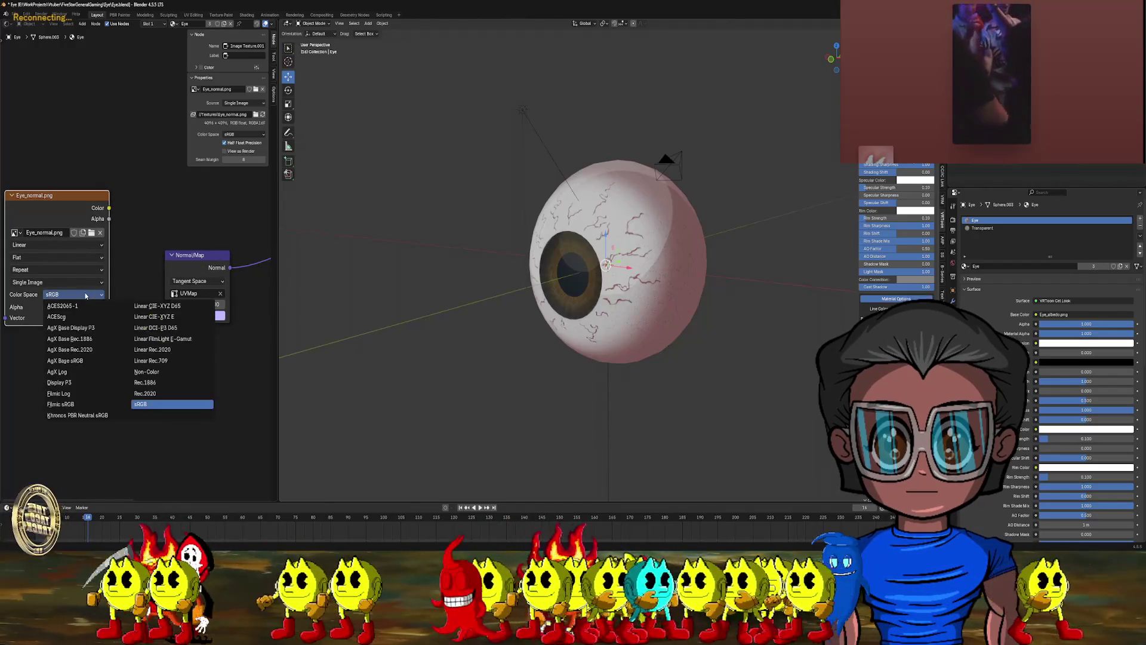
{"action": "left_click", "coordinate": [146, 372]}
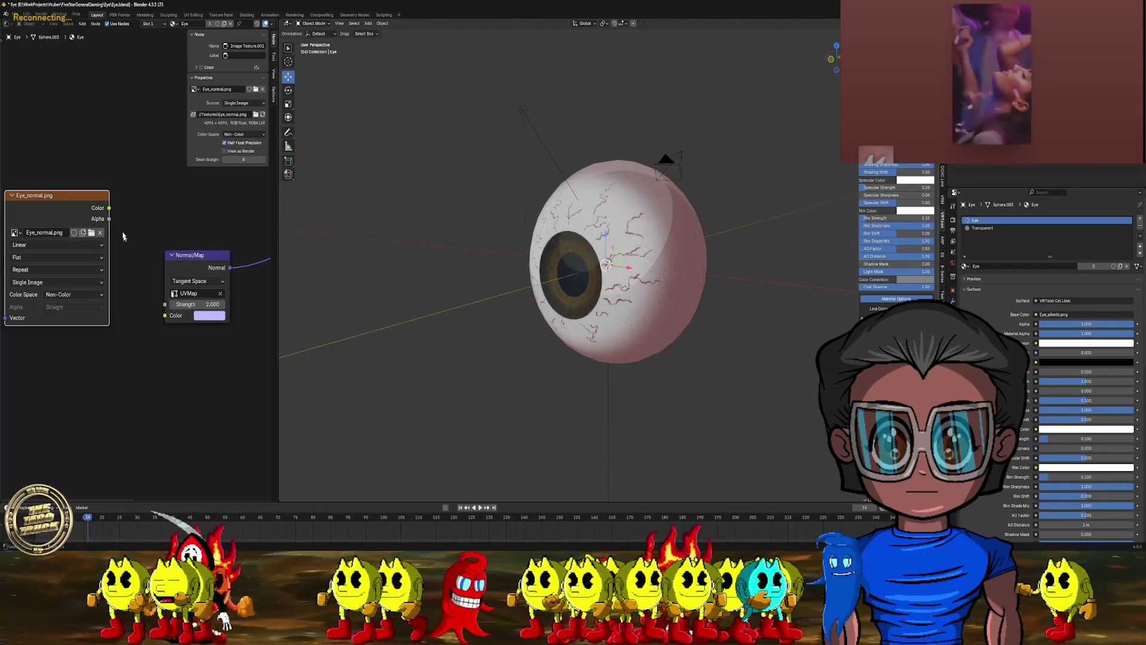
{"action": "left_click_drag", "start_coordinate": [108, 208], "coordinate": [162, 316]}
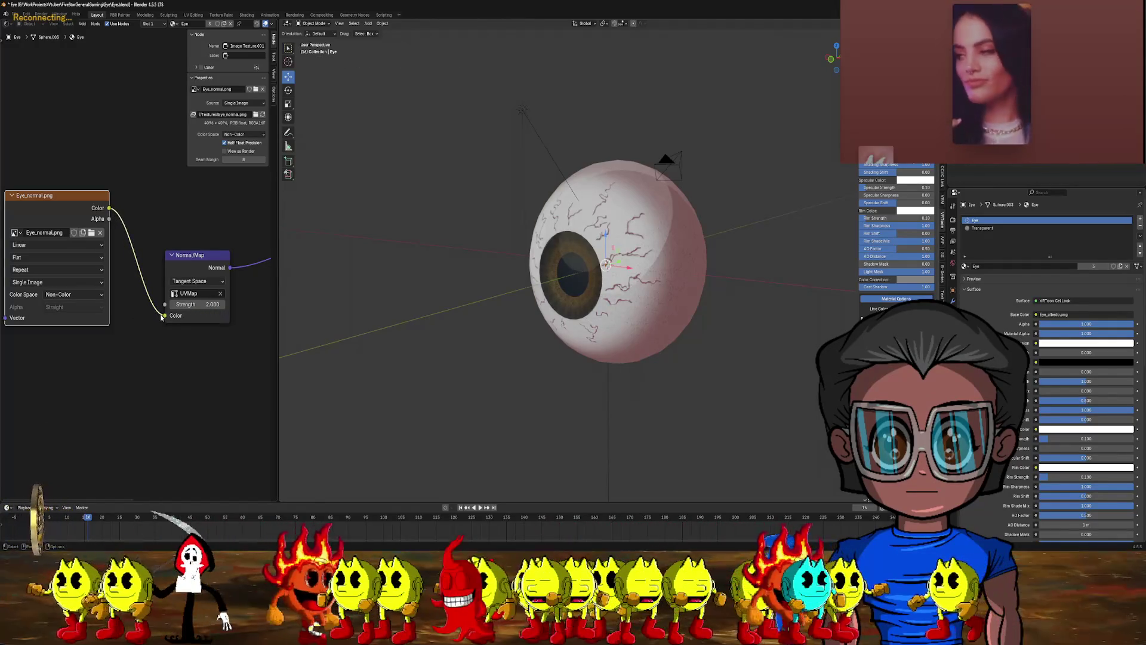
{"action": "scroll", "coordinate": [595, 254], "scroll_direction": "up", "scroll_amount": 4}
{"action": "mouse_move", "coordinate": [594, 255]}
{"action": "middle_mouse_down"}
{"action": "mouse_move", "coordinate": [543, 249]}
{"action": "mouse_move", "coordinate": [612, 247]}
{"action": "mouse_move", "coordinate": [537, 269]}
{"action": "middle_mouse_up"}
{"action": "scroll", "coordinate": [573, 257], "scroll_direction": "down", "scroll_amount": 5}
{"action": "scroll", "coordinate": [537, 269], "scroll_direction": "up", "scroll_amount": 2}
{"action": "scroll", "coordinate": [118, 255], "scroll_direction": "down", "scroll_amount": 4}
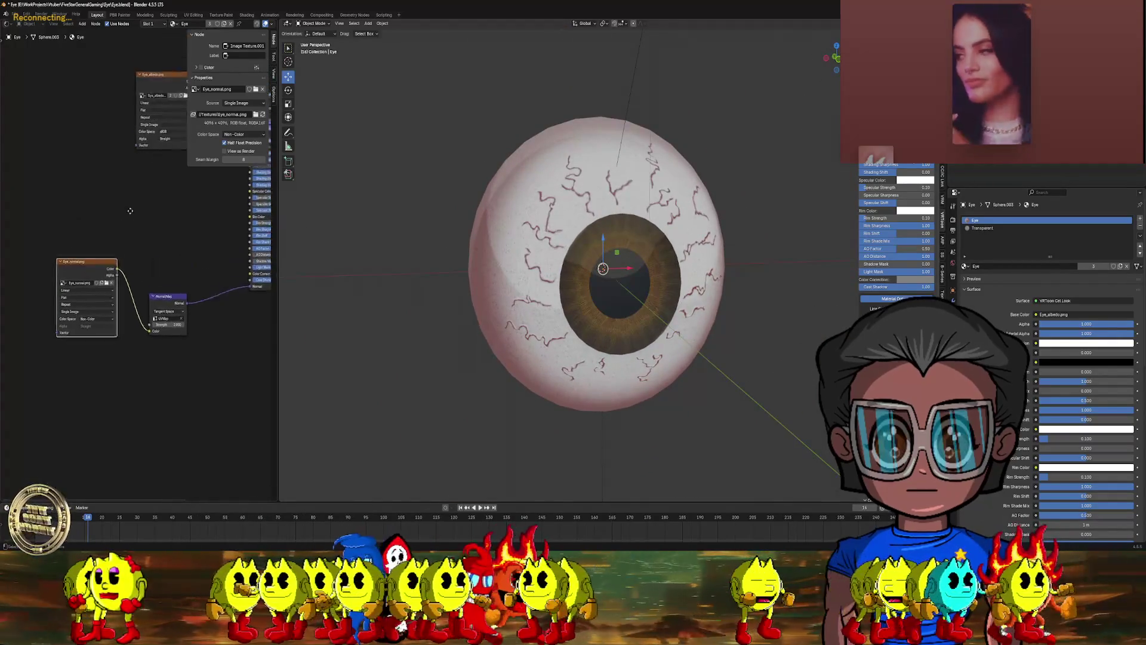
{"action": "scroll", "coordinate": [118, 255], "scroll_direction": "down", "scroll_amount": 3}
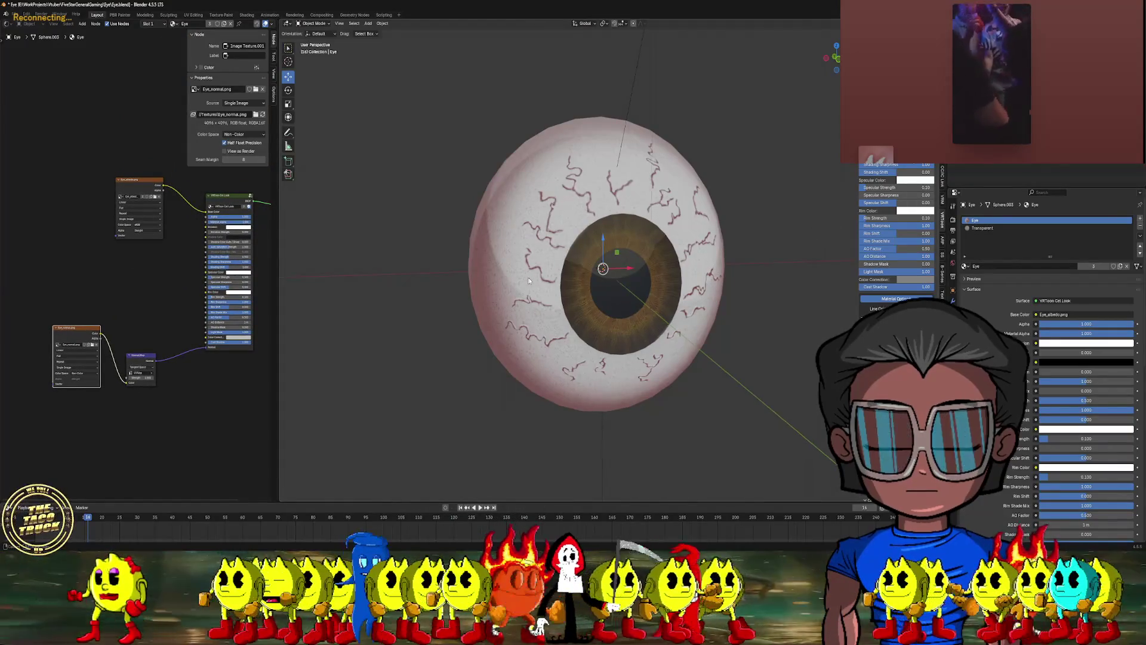
{"action": "middle_click_drag", "start_coordinate": [529, 278], "coordinate": [536, 277]}
{"action": "scroll", "coordinate": [543, 275], "scroll_direction": "up", "scroll_amount": 5}
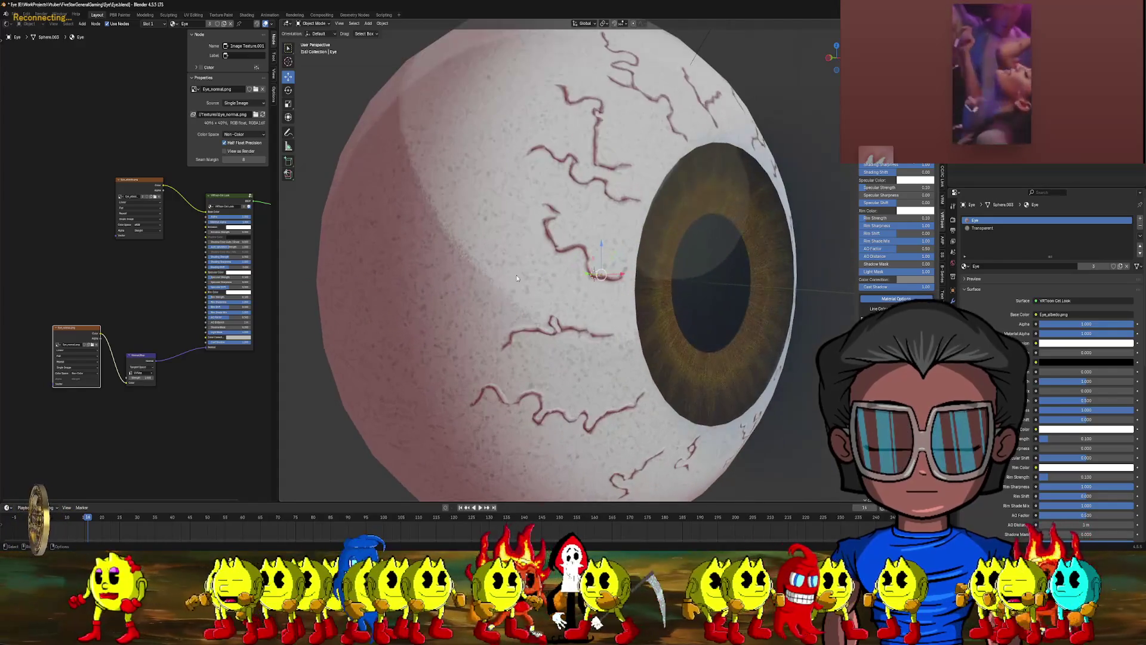
{"action": "scroll", "coordinate": [512, 277], "scroll_direction": "up", "scroll_amount": 3}
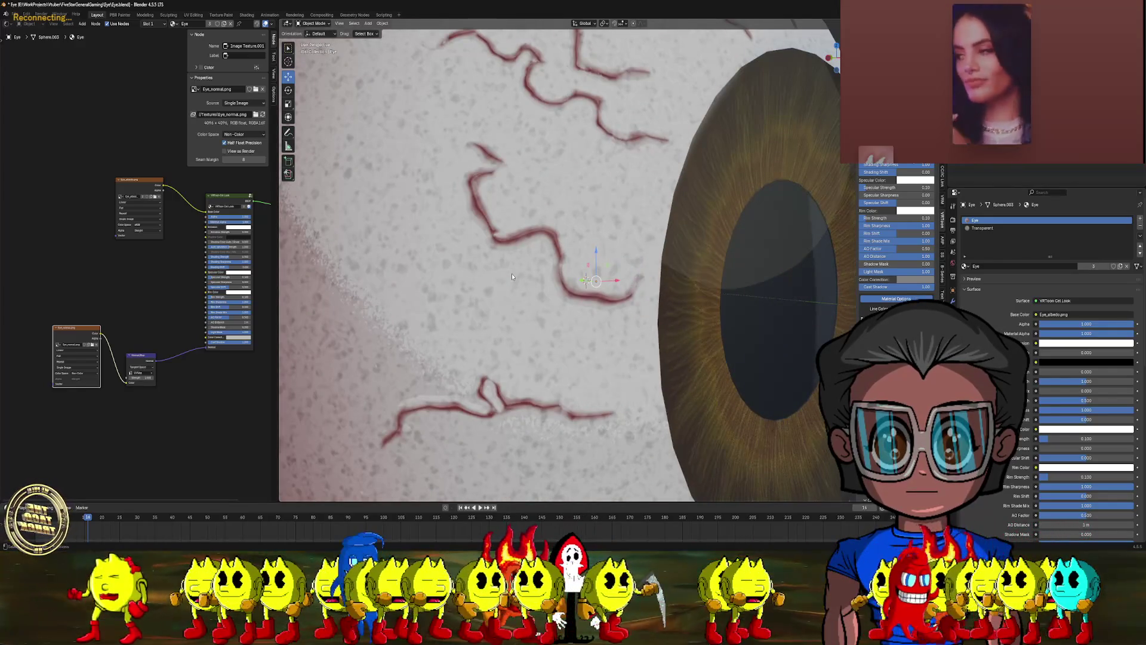
{"action": "scroll", "coordinate": [512, 277], "scroll_direction": "down", "scroll_amount": 5}
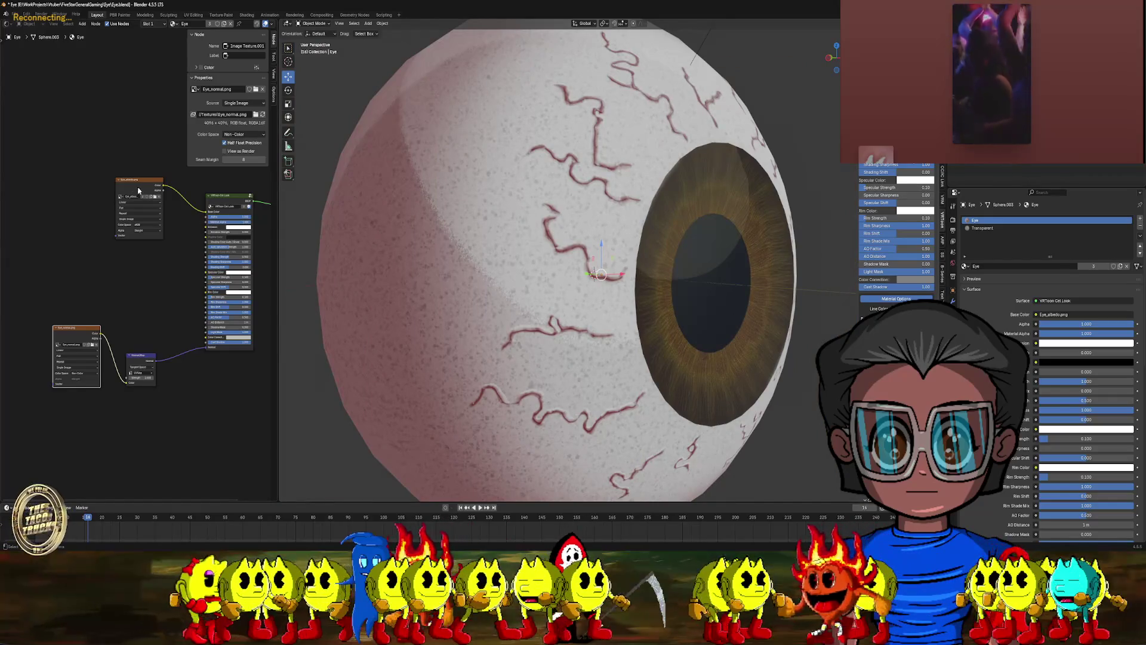
{"action": "left_click_drag", "start_coordinate": [138, 190], "coordinate": [106, 187]}
{"action": "scroll", "coordinate": [160, 259], "scroll_direction": "up", "scroll_amount": 2}
{"action": "scroll", "coordinate": [198, 263], "scroll_direction": "up", "scroll_amount": 2}
{"action": "middle_click_drag", "start_coordinate": [199, 263], "coordinate": [70, 314]}
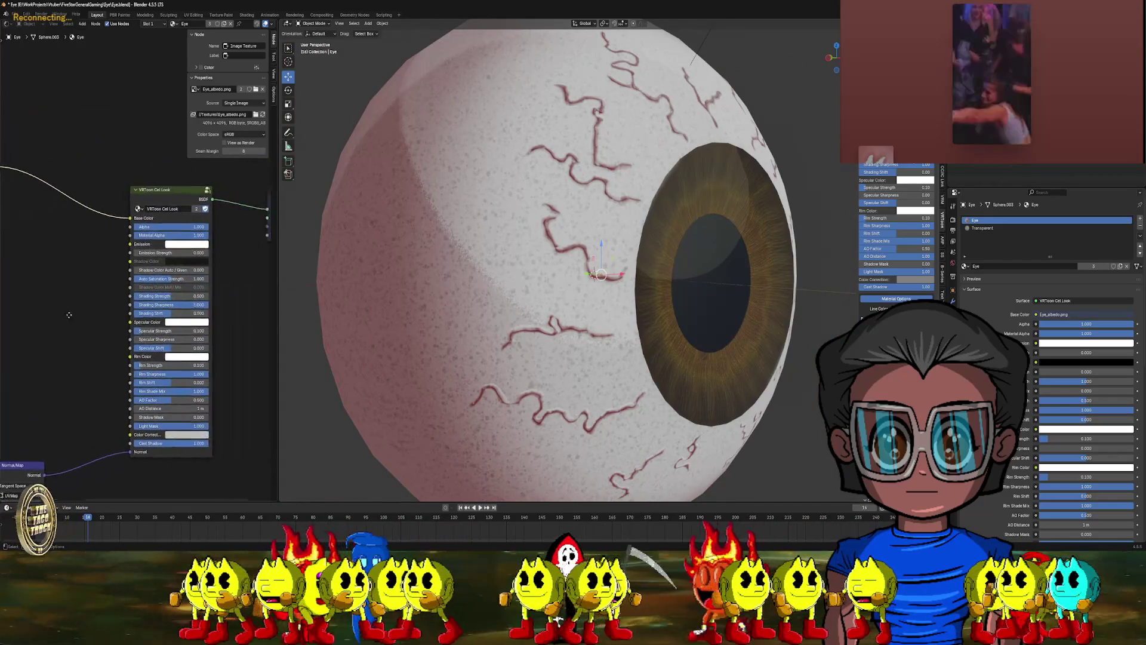
- Set the VRToon Cel Look specular colour to FFEDB4 and raise shading strength to about 0.71
{"action": "scroll", "coordinate": [142, 241], "scroll_direction": "up", "scroll_amount": 1}
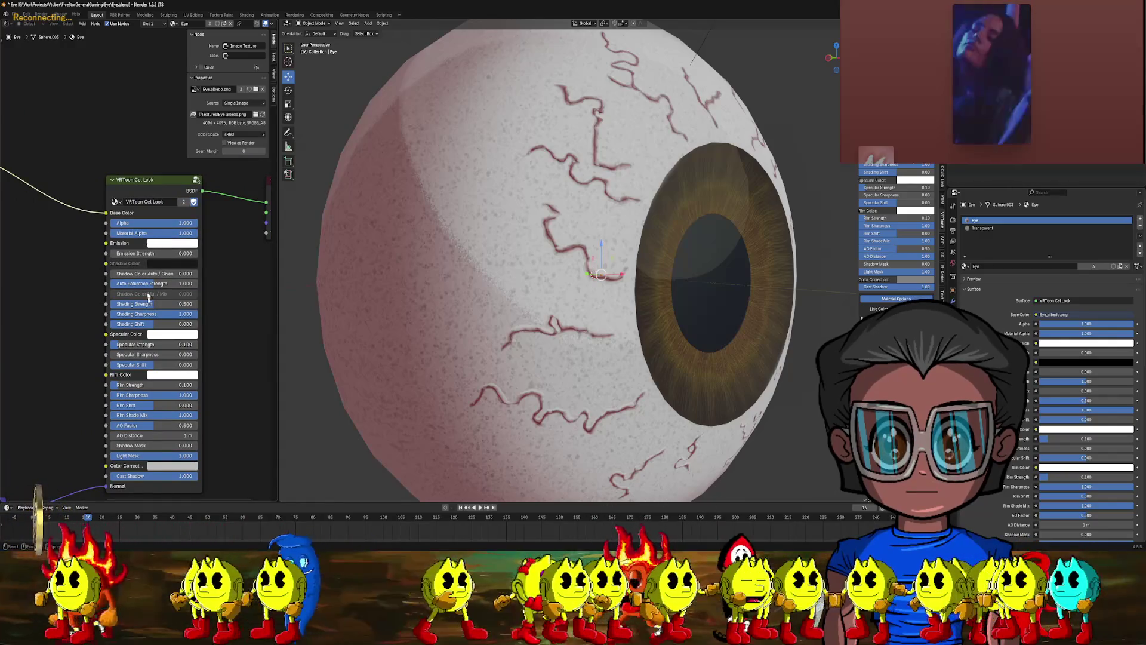
{"action": "middle_click_drag", "start_coordinate": [225, 352], "coordinate": [208, 306]}
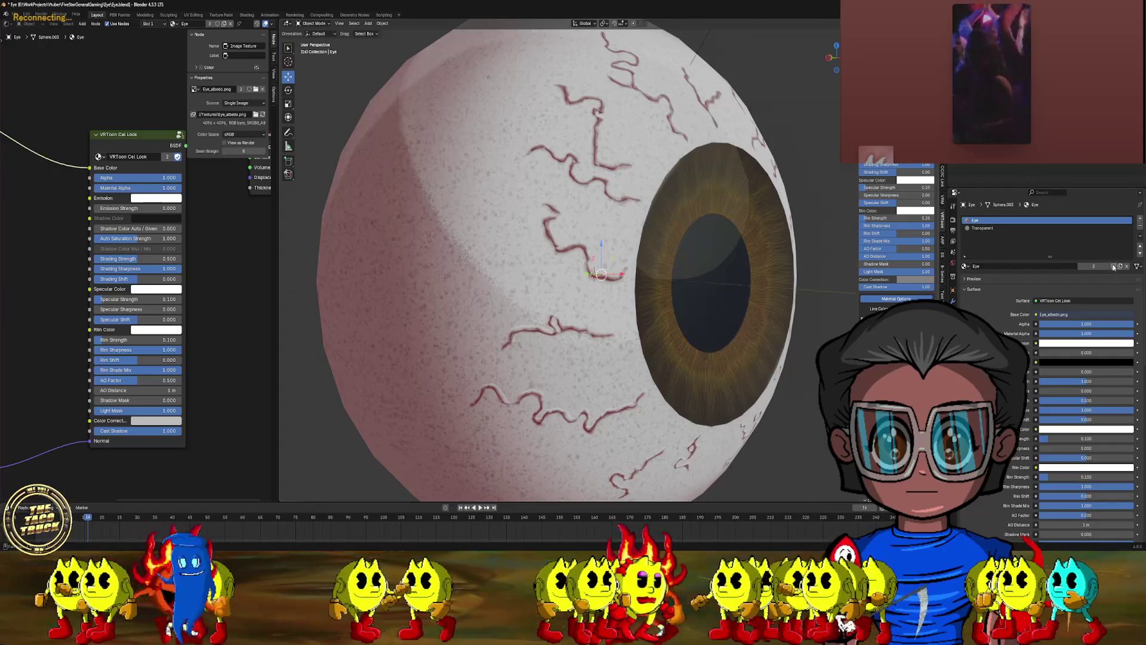
{"action": "left_click", "coordinate": [594, 274]}
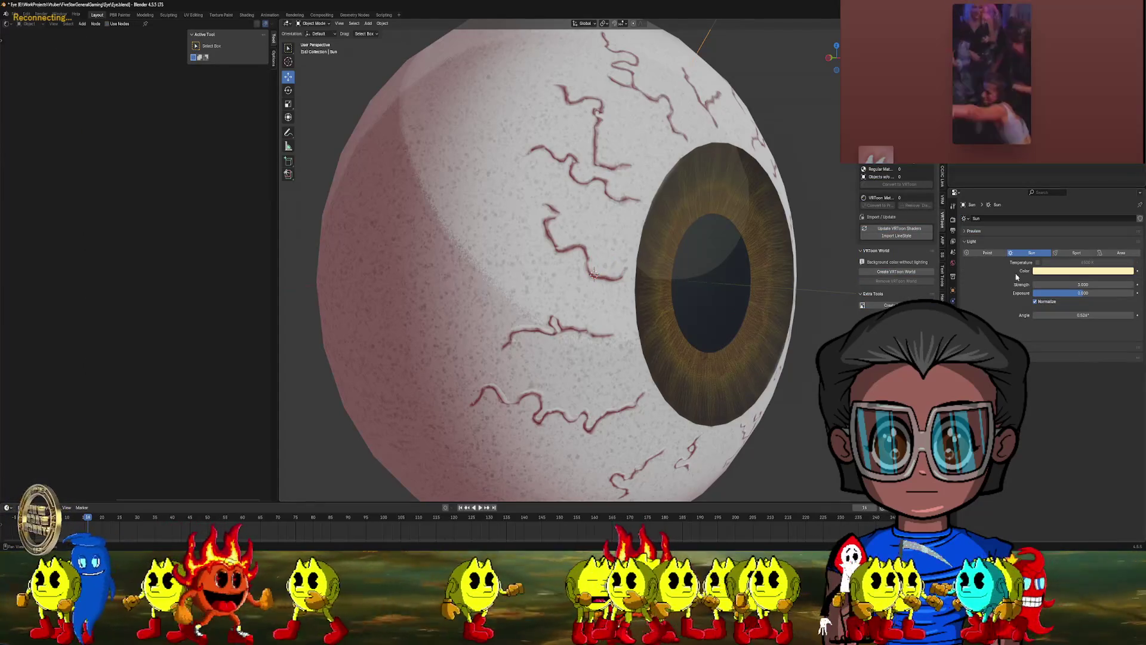
{"action": "left_click", "coordinate": [1058, 272]}
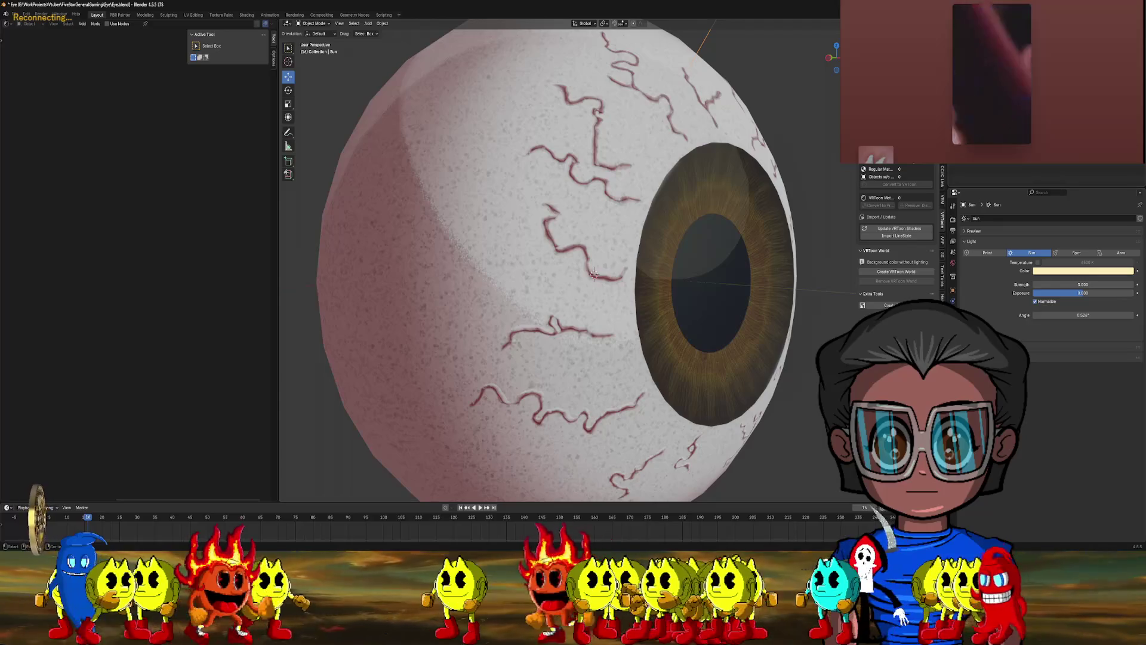
{"action": "left_click", "coordinate": [594, 274]}
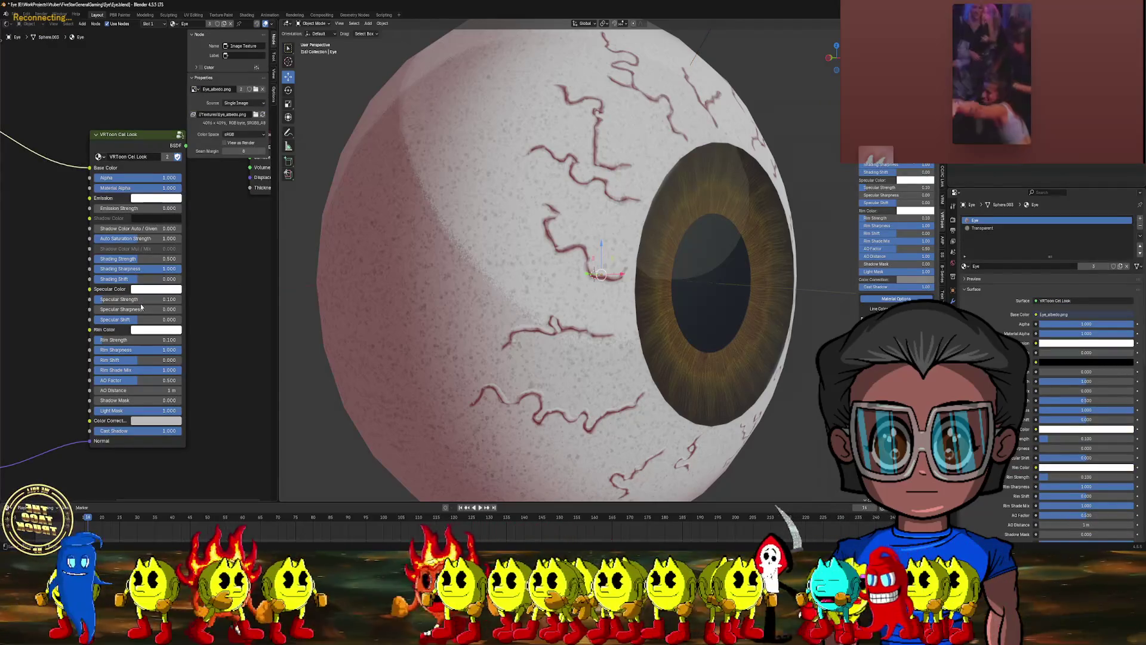
{"action": "left_click", "coordinate": [154, 291]}
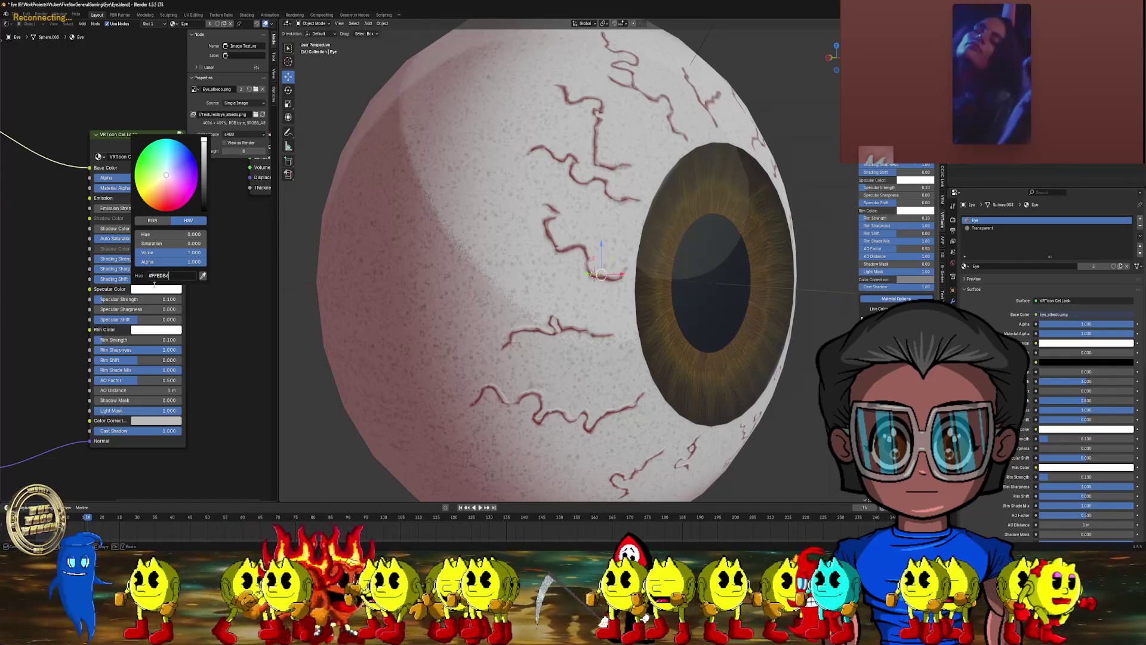
{"action": "key", "text": "Return"}
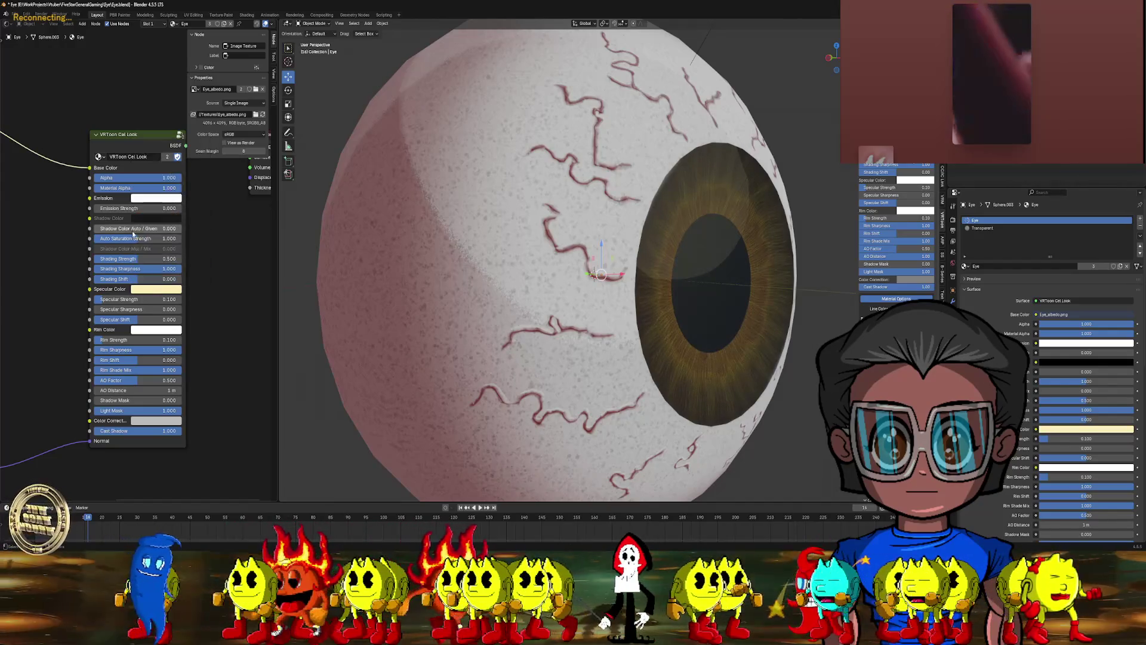
{"action": "mouse_move", "coordinate": [143, 258]}
{"action": "left_mouse_down"}
{"action": "mouse_move", "coordinate": [157, 259]}
{"action": "mouse_move", "coordinate": [144, 279]}
{"action": "mouse_move", "coordinate": [159, 278]}
{"action": "left_mouse_up"}
{"action": "scroll", "coordinate": [150, 281], "scroll_direction": "down", "scroll_amount": 1}
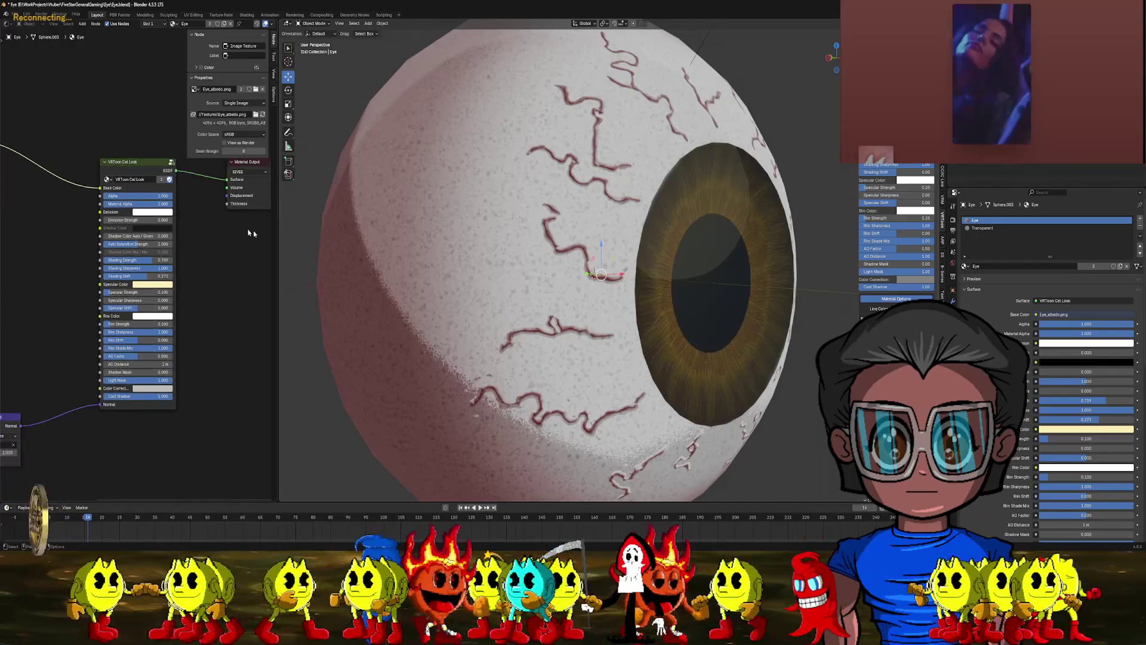
{"action": "mouse_move", "coordinate": [382, 286]}
{"action": "middle_mouse_down"}
{"action": "mouse_move", "coordinate": [475, 279]}
{"action": "mouse_move", "coordinate": [427, 288]}
{"action": "middle_mouse_up"}
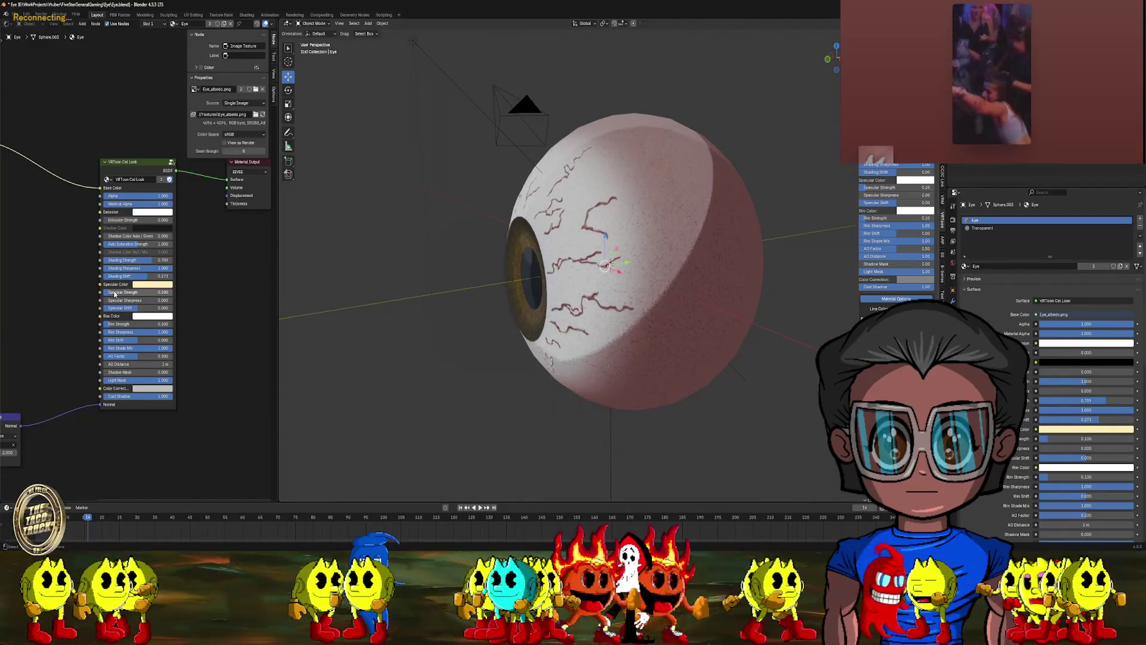
- Set the VRToon shading strength to 0.8 and shading shift to 0.4
{"action": "left_click_drag", "start_coordinate": [144, 263], "coordinate": [151, 264]}
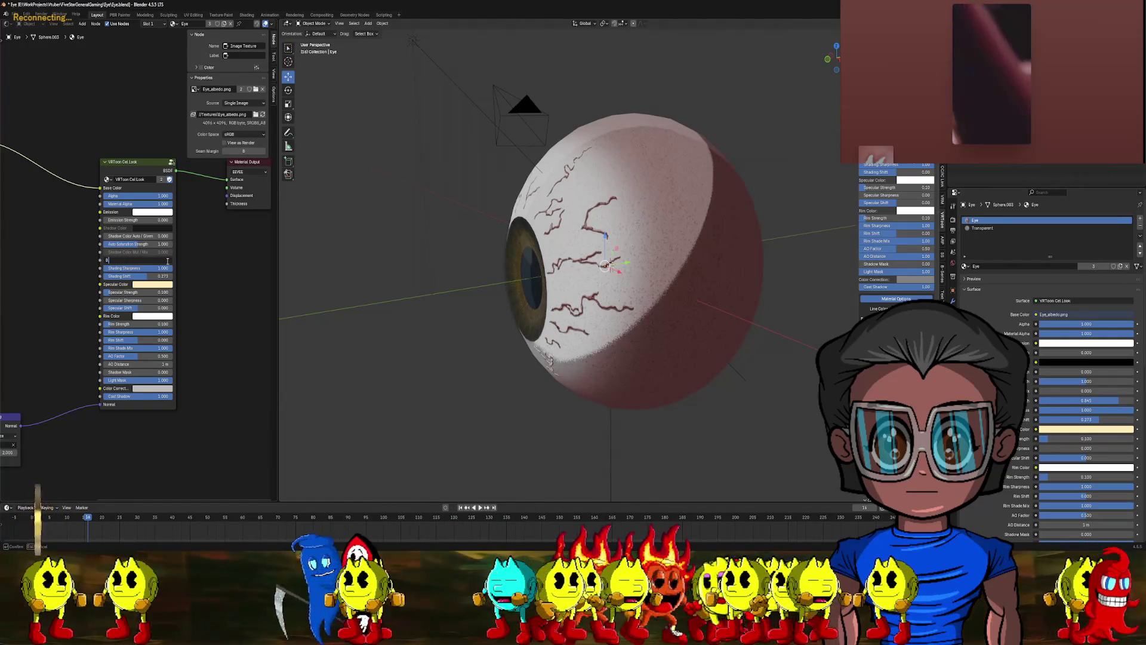
{"action": "key", "text": "Return"}
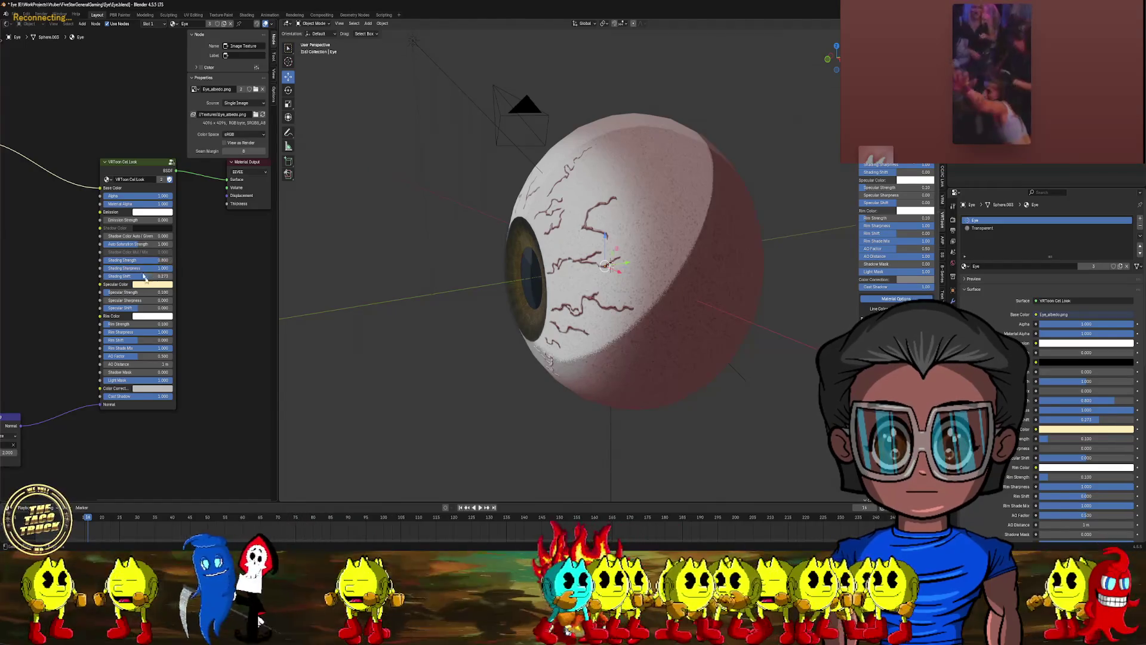
{"action": "left_click_drag", "start_coordinate": [142, 278], "coordinate": [148, 280]}
{"action": "mouse_move", "coordinate": [487, 318]}
{"action": "middle_mouse_down"}
{"action": "mouse_move", "coordinate": [675, 268]}
{"action": "mouse_move", "coordinate": [650, 303]}
{"action": "mouse_move", "coordinate": [627, 308]}
{"action": "middle_mouse_up"}
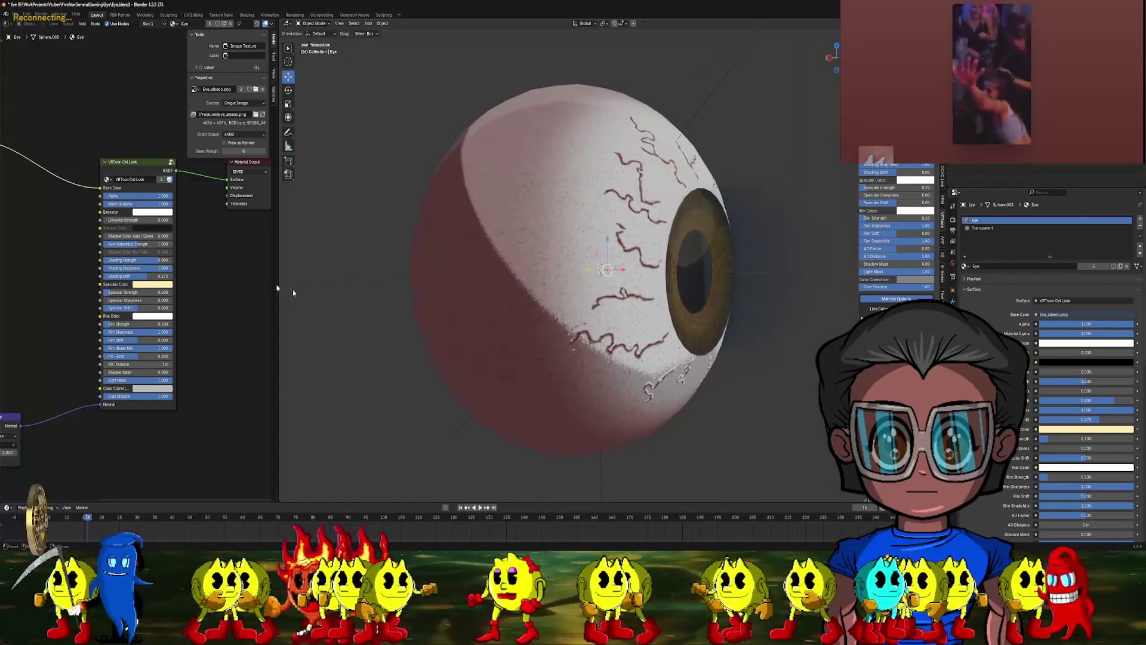
- Set specular strength to 0.4 and raise the specular shift
{"action": "mouse_move", "coordinate": [117, 293]}
{"action": "left_mouse_down"}
{"action": "mouse_move", "coordinate": [152, 294]}
{"action": "mouse_move", "coordinate": [146, 308]}
{"action": "mouse_move", "coordinate": [170, 300]}
{"action": "left_mouse_up"}
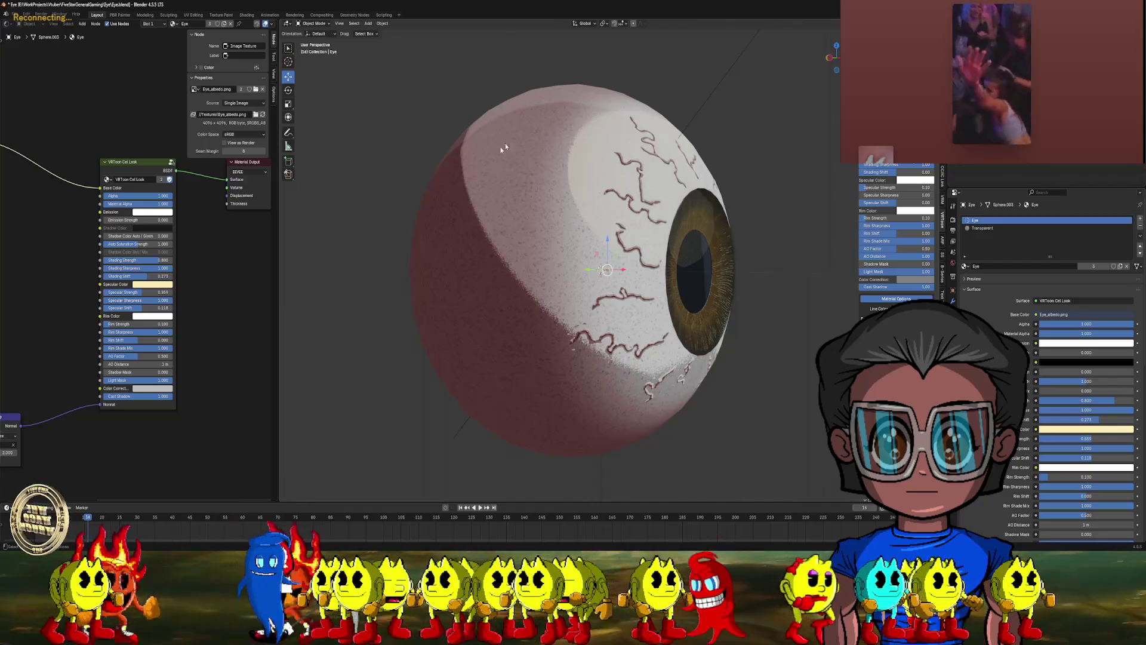
{"action": "middle_click_drag", "start_coordinate": [505, 143], "coordinate": [420, 171]}
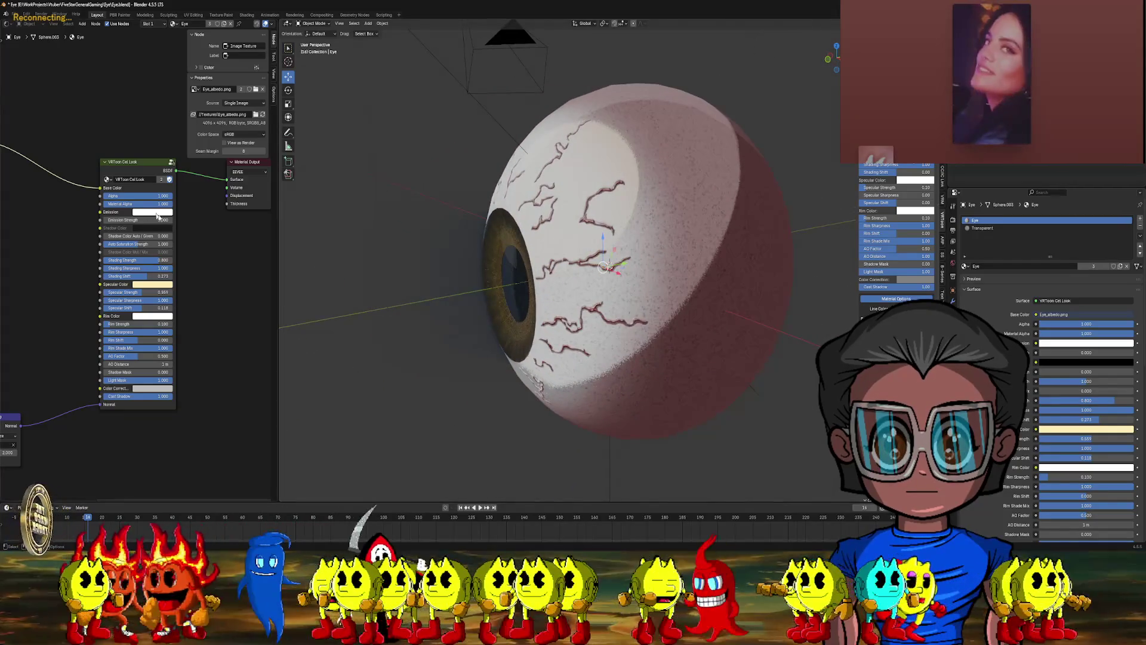
{"action": "mouse_move", "coordinate": [143, 292]}
{"action": "left_mouse_down"}
{"action": "mouse_move", "coordinate": [143, 311]}
{"action": "mouse_move", "coordinate": [131, 311]}
{"action": "left_mouse_up"}
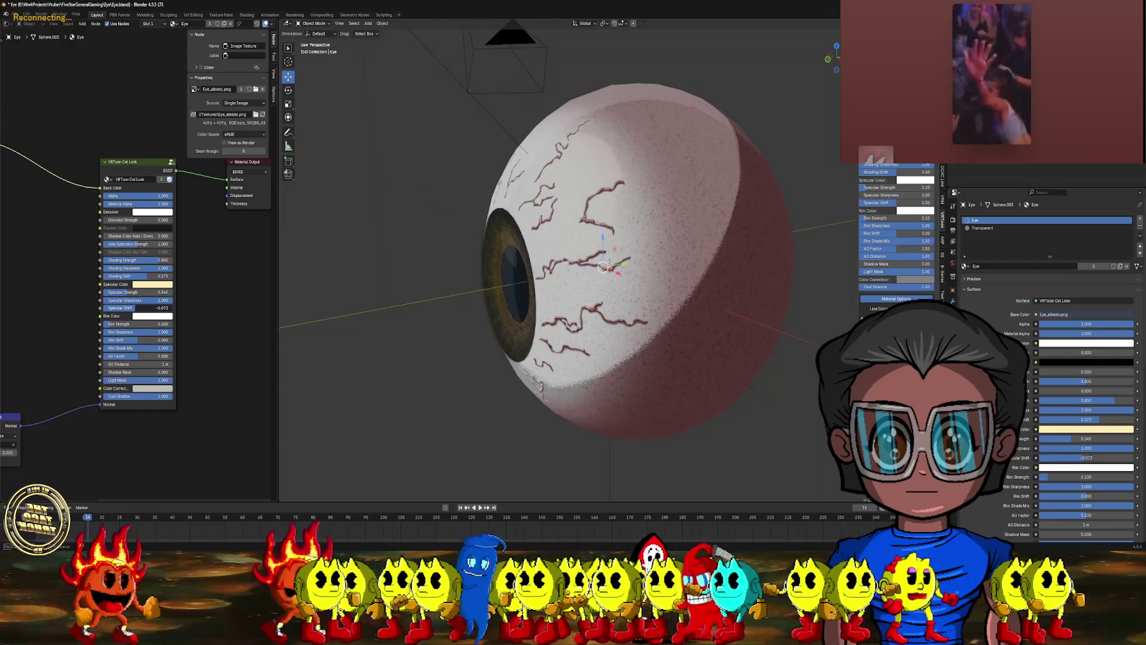
{"action": "middle_click_drag", "start_coordinate": [384, 269], "coordinate": [460, 275]}
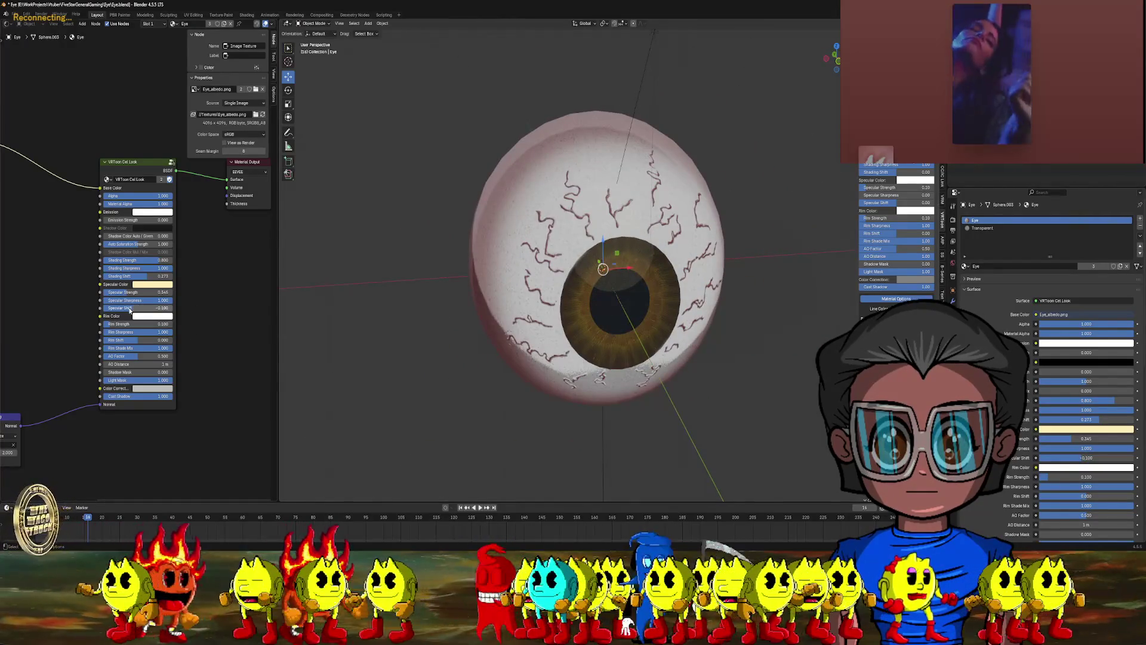
{"action": "left_click_drag", "start_coordinate": [131, 308], "coordinate": [142, 308]}
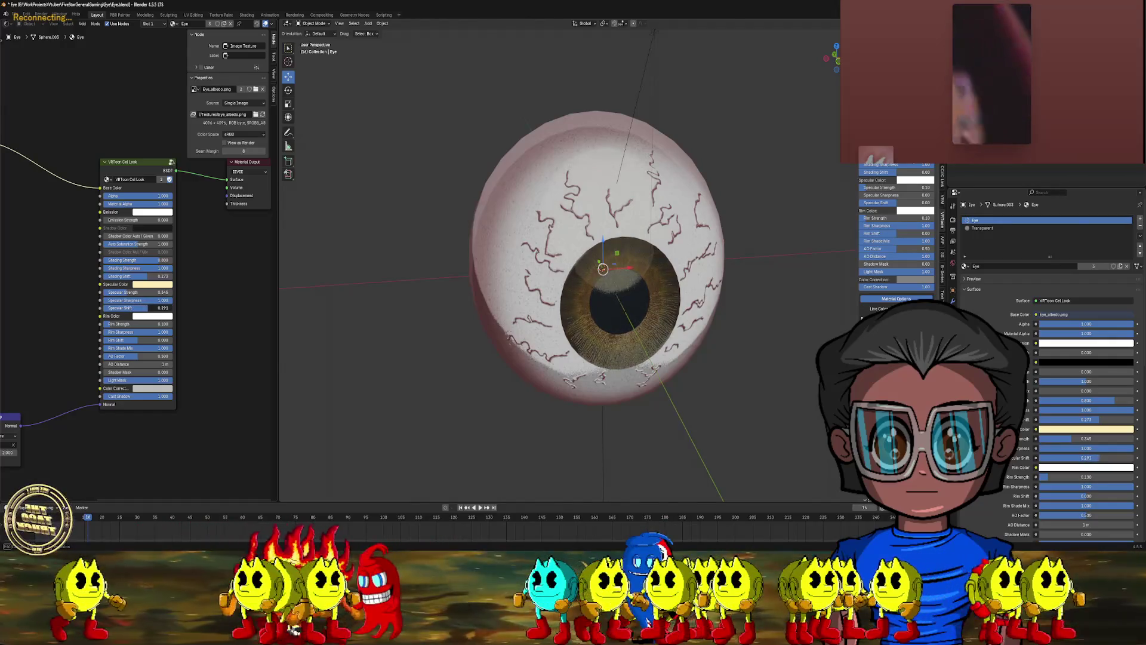
{"action": "mouse_move", "coordinate": [472, 256]}
{"action": "middle_mouse_down"}
{"action": "mouse_move", "coordinate": [398, 256]}
{"action": "mouse_move", "coordinate": [410, 261]}
{"action": "middle_mouse_up"}
- Make the rim colour khaki, strengthen the rim light and set rim shift to 0.173
{"action": "scroll", "coordinate": [146, 326], "scroll_direction": "up", "scroll_amount": 1}
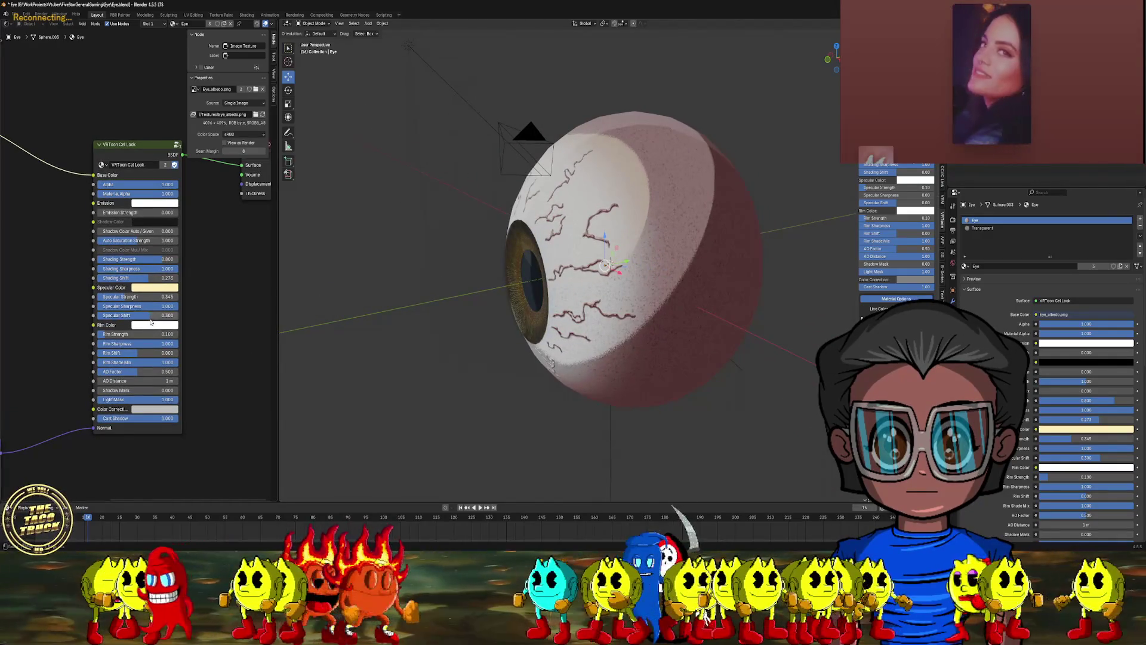
{"action": "left_click", "coordinate": [151, 325]}
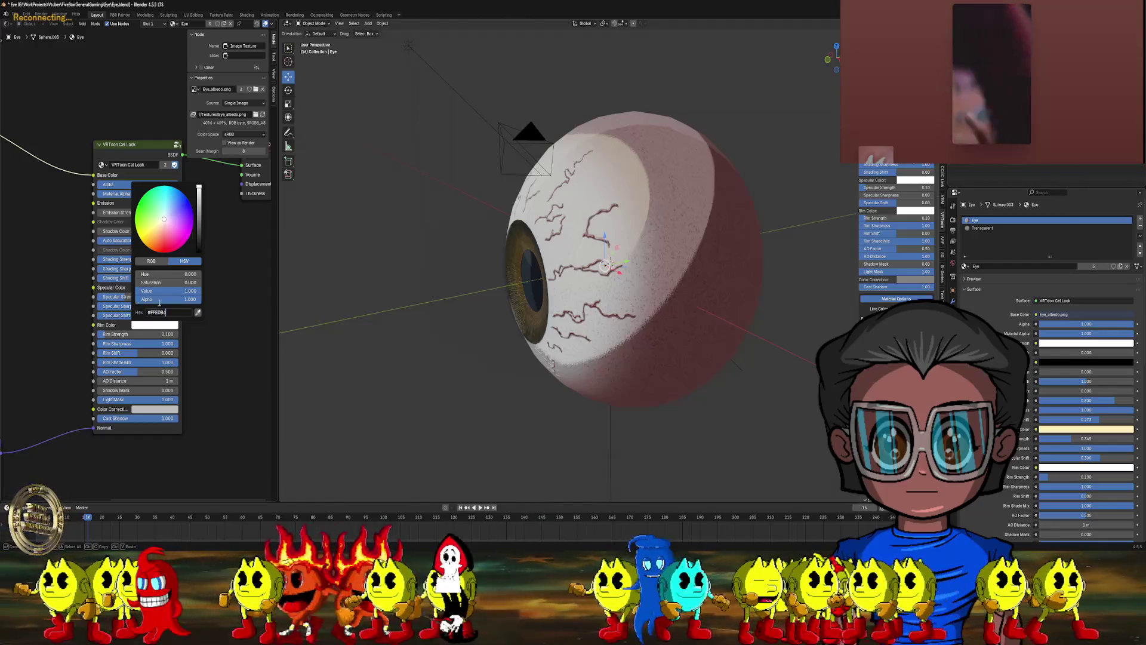
{"action": "key", "text": "Return"}
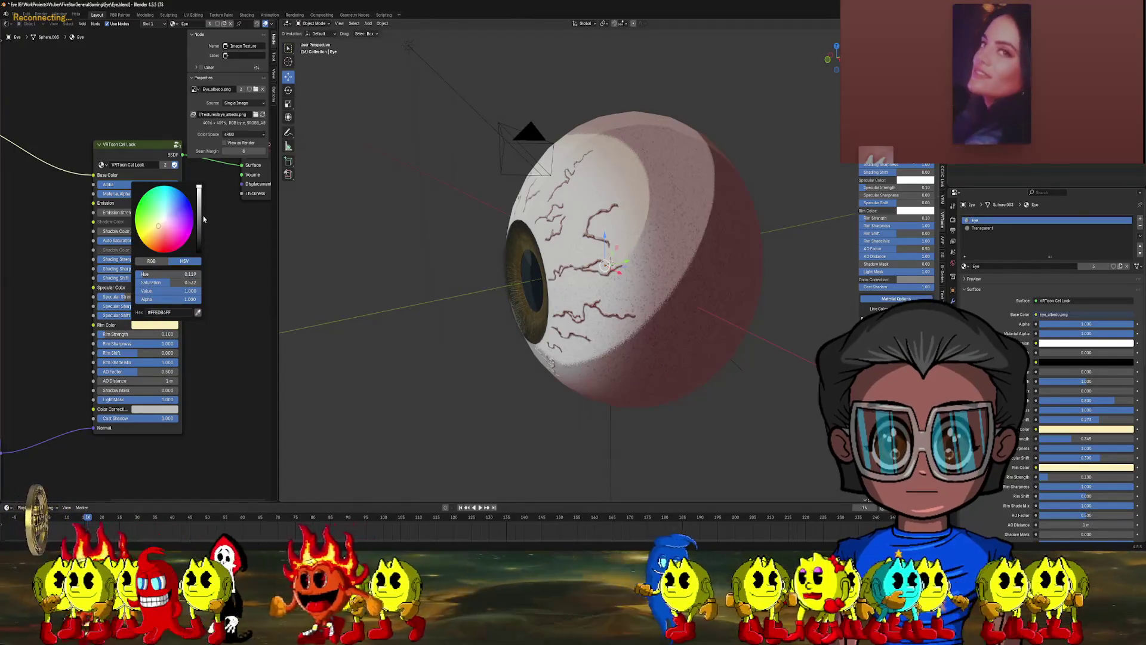
{"action": "left_click_drag", "start_coordinate": [200, 191], "coordinate": [199, 217]}
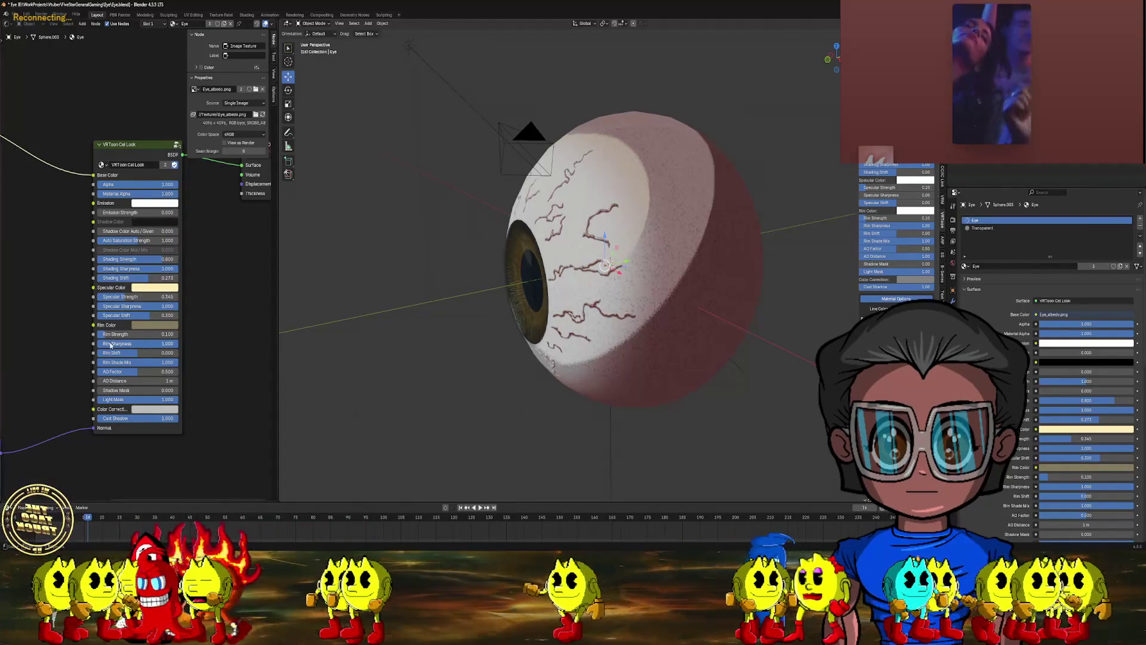
{"action": "left_click_drag", "start_coordinate": [114, 334], "coordinate": [162, 334]}
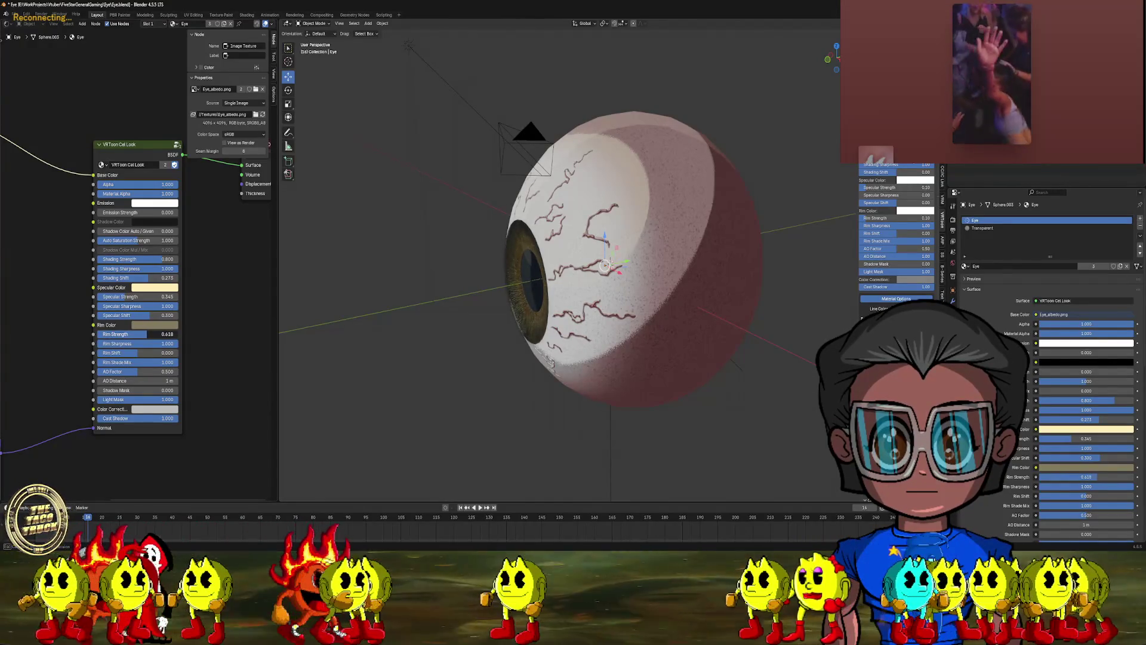
{"action": "left_click_drag", "start_coordinate": [137, 351], "coordinate": [147, 352]}
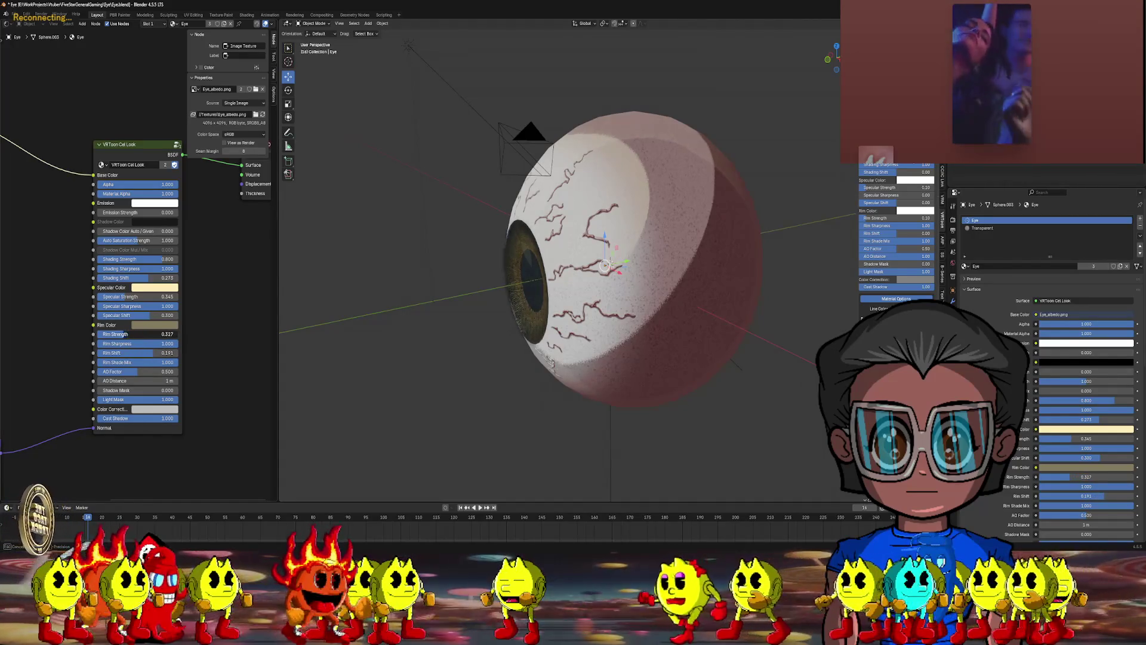
- Orbit around the eyeball to inspect the shading, then select the Transparent material slot
{"action": "mouse_move", "coordinate": [597, 263]}
{"action": "middle_mouse_down"}
{"action": "mouse_move", "coordinate": [542, 256]}
{"action": "mouse_move", "coordinate": [570, 290]}
{"action": "mouse_move", "coordinate": [606, 279]}
{"action": "mouse_move", "coordinate": [567, 269]}
{"action": "mouse_move", "coordinate": [557, 279]}
{"action": "mouse_move", "coordinate": [593, 286]}
{"action": "mouse_move", "coordinate": [609, 272]}
{"action": "middle_mouse_up"}
{"action": "scroll", "coordinate": [577, 285], "scroll_direction": "up", "scroll_amount": 5}
{"action": "mouse_move", "coordinate": [714, 214]}
{"action": "middle_mouse_down"}
{"action": "mouse_move", "coordinate": [707, 252]}
{"action": "mouse_move", "coordinate": [744, 321]}
{"action": "middle_mouse_up"}
{"action": "scroll", "coordinate": [726, 260], "scroll_direction": "up", "scroll_amount": 5}
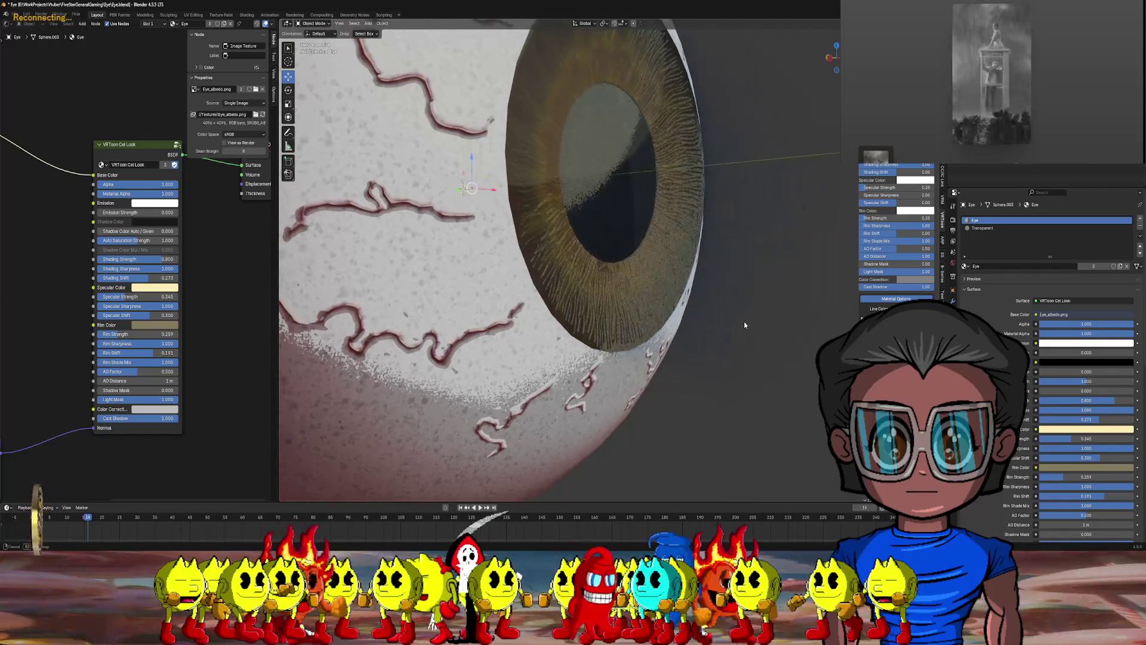
{"action": "mouse_move", "coordinate": [711, 198]}
{"action": "middle_mouse_down"}
{"action": "mouse_move", "coordinate": [692, 245]}
{"action": "mouse_move", "coordinate": [703, 263]}
{"action": "mouse_move", "coordinate": [669, 289]}
{"action": "mouse_move", "coordinate": [629, 285]}
{"action": "middle_mouse_up"}
{"action": "scroll", "coordinate": [667, 289], "scroll_direction": "down", "scroll_amount": 5}
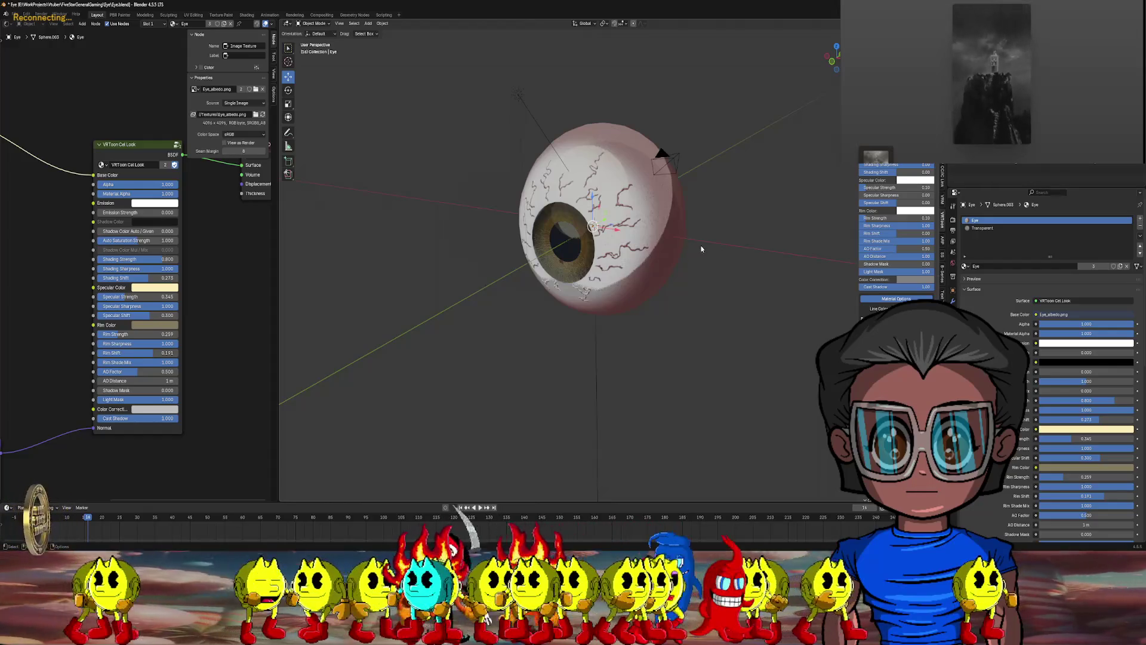
{"action": "mouse_move", "coordinate": [702, 249]}
{"action": "middle_mouse_down"}
{"action": "mouse_move", "coordinate": [639, 236]}
{"action": "mouse_move", "coordinate": [730, 233]}
{"action": "mouse_move", "coordinate": [651, 239]}
{"action": "mouse_move", "coordinate": [695, 238]}
{"action": "middle_mouse_up"}
{"action": "scroll", "coordinate": [685, 239], "scroll_direction": "up", "scroll_amount": 3}
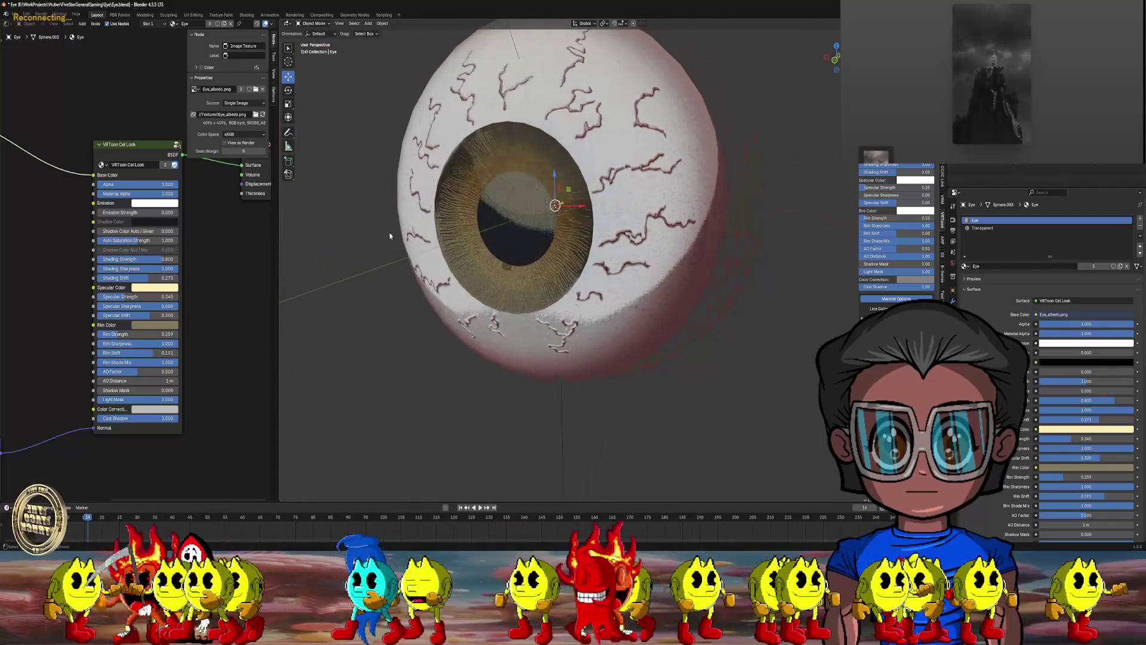
{"action": "scroll", "coordinate": [201, 209], "scroll_direction": "down", "scroll_amount": 2}
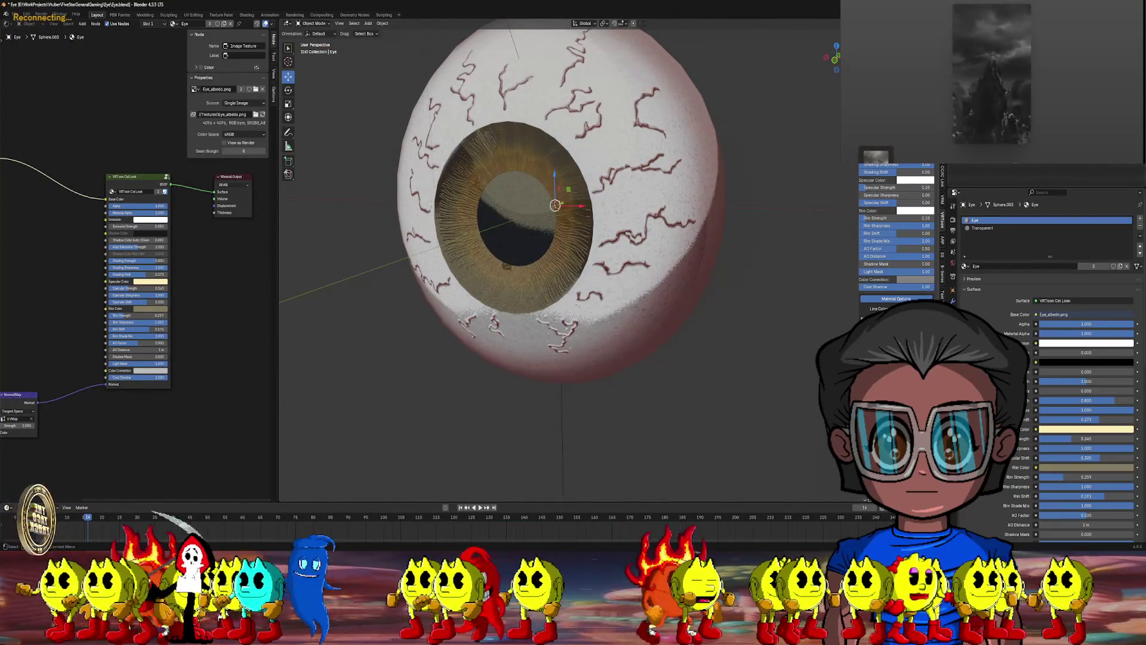
{"action": "left_click", "coordinate": [983, 228]}
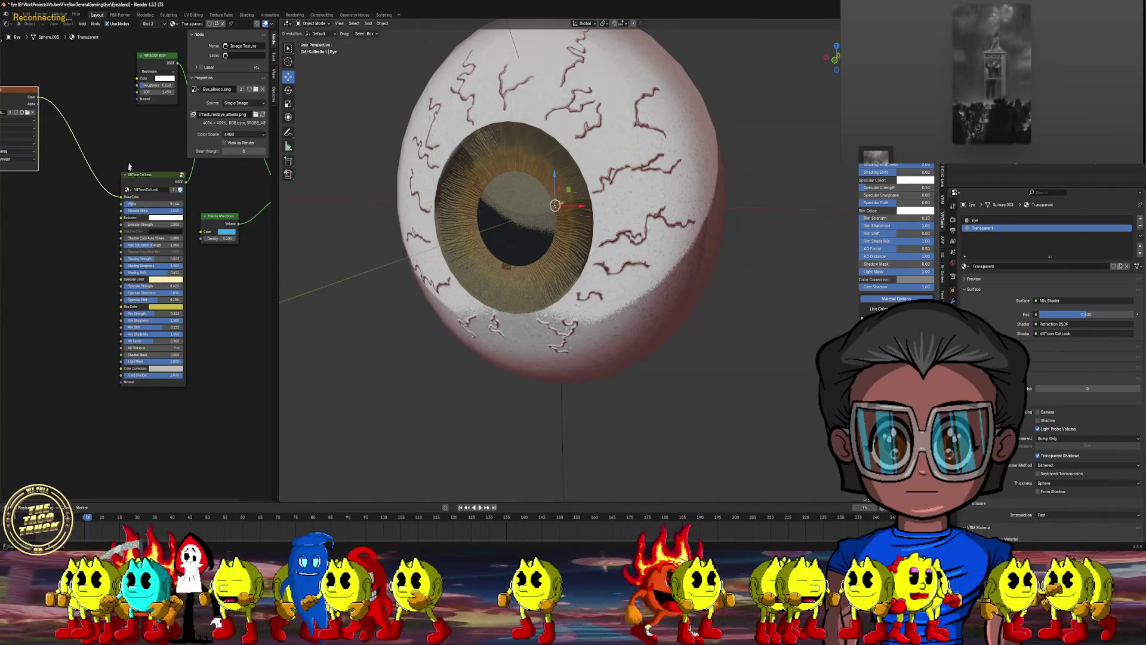
- Lower the cornea's Volume Absorption density step by step to 0.400
{"action": "mouse_move", "coordinate": [128, 167]}
{"action": "middle_mouse_down"}
{"action": "mouse_move", "coordinate": [123, 206]}
{"action": "mouse_move", "coordinate": [110, 206]}
{"action": "middle_mouse_up"}
{"action": "scroll", "coordinate": [105, 205], "scroll_direction": "up", "scroll_amount": 2}
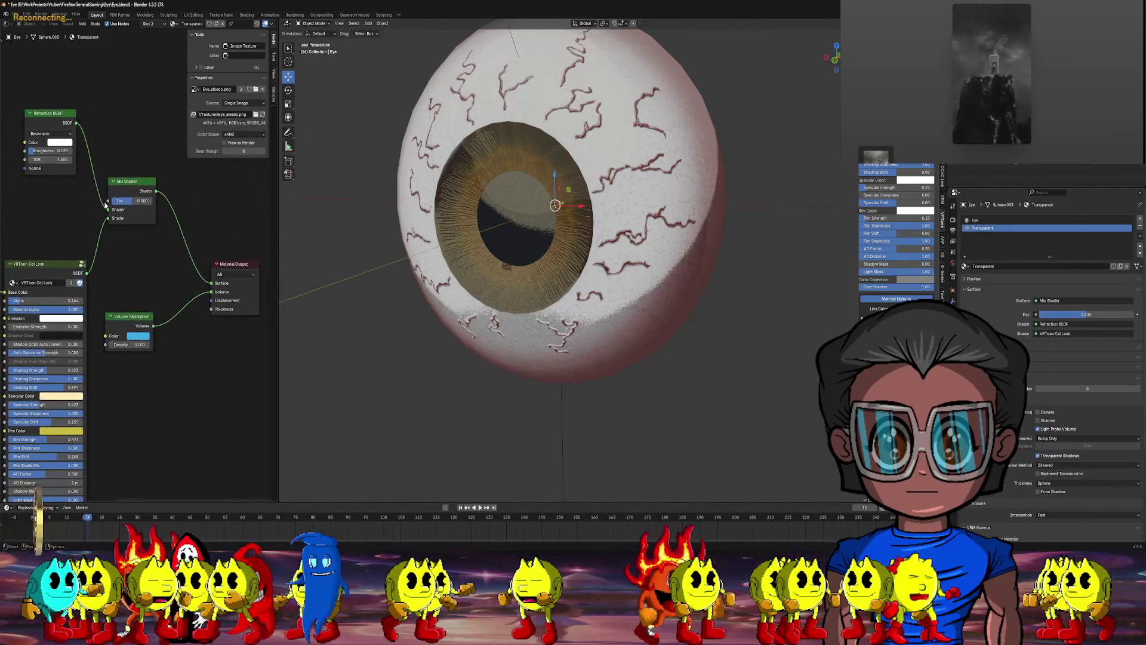
{"action": "scroll", "coordinate": [106, 204], "scroll_direction": "up", "scroll_amount": 1}
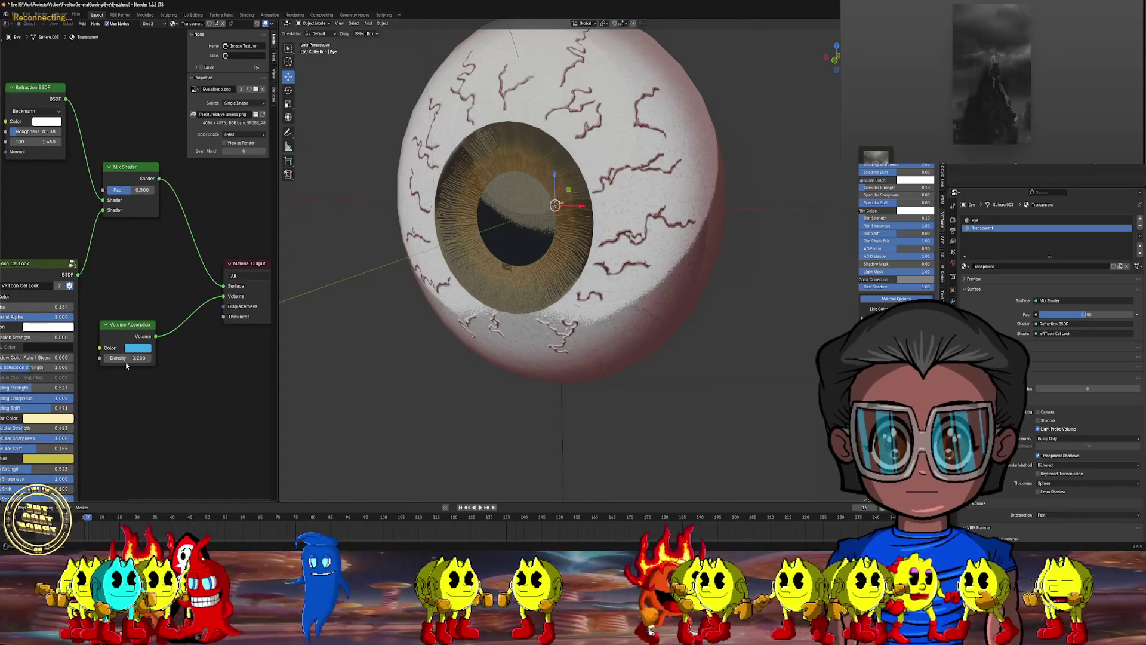
{"action": "left_click_drag", "start_coordinate": [139, 357], "coordinate": [152, 357]}
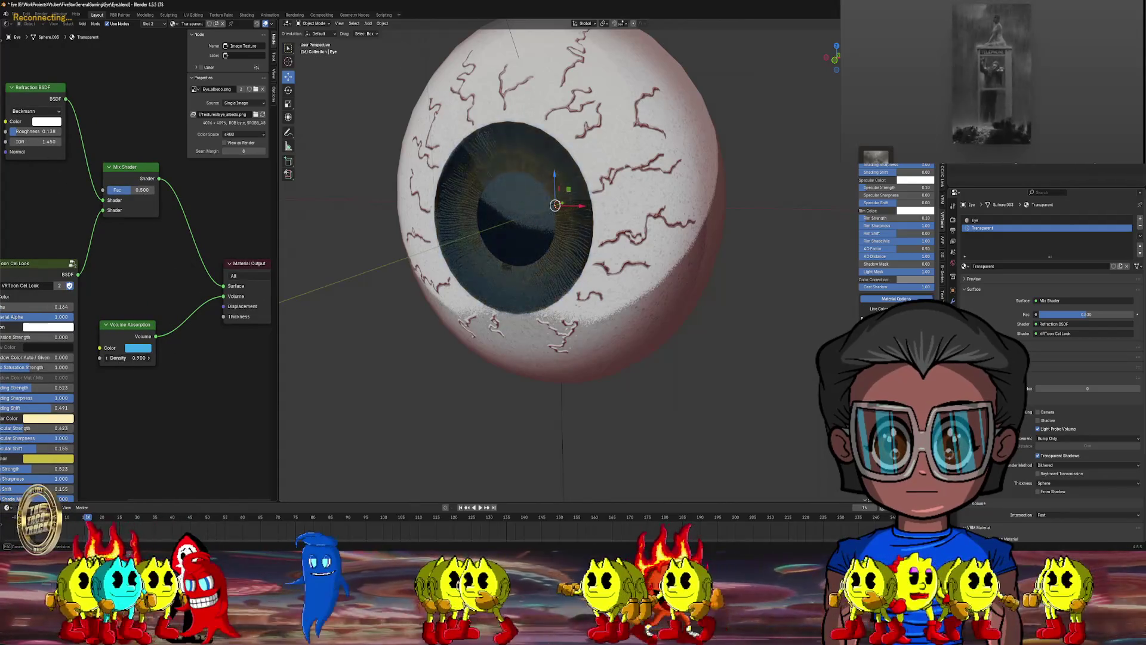
{"action": "mouse_move", "coordinate": [529, 214]}
{"action": "middle_mouse_down"}
{"action": "mouse_move", "coordinate": [491, 265]}
{"action": "mouse_move", "coordinate": [437, 289]}
{"action": "middle_mouse_up"}
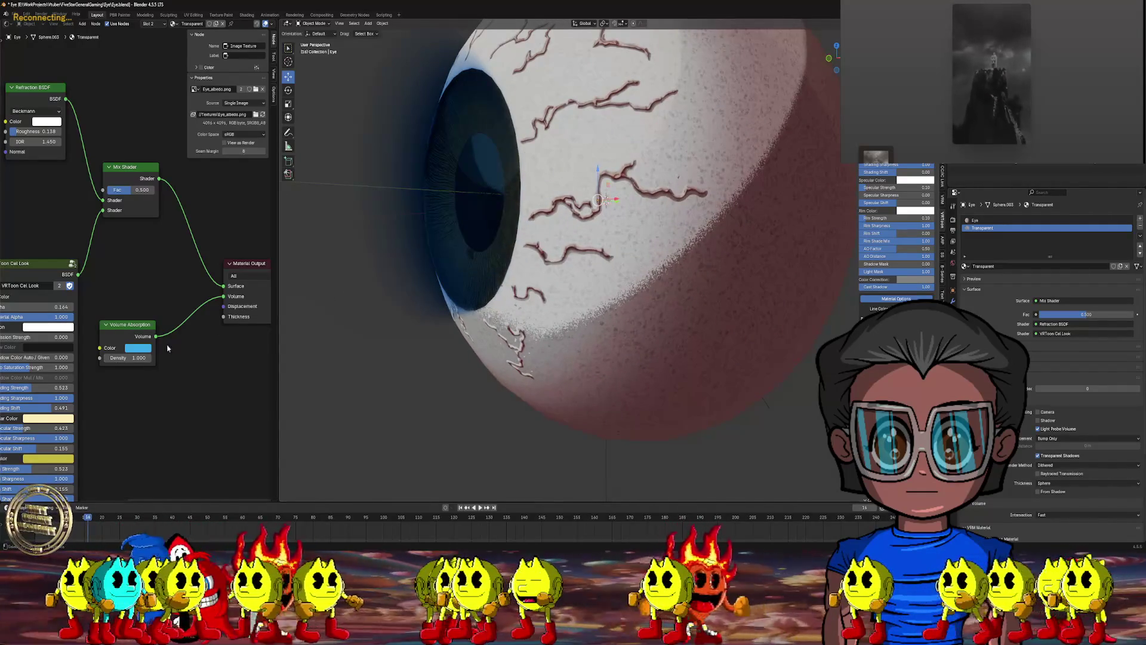
{"action": "left_click", "coordinate": [106, 358]}
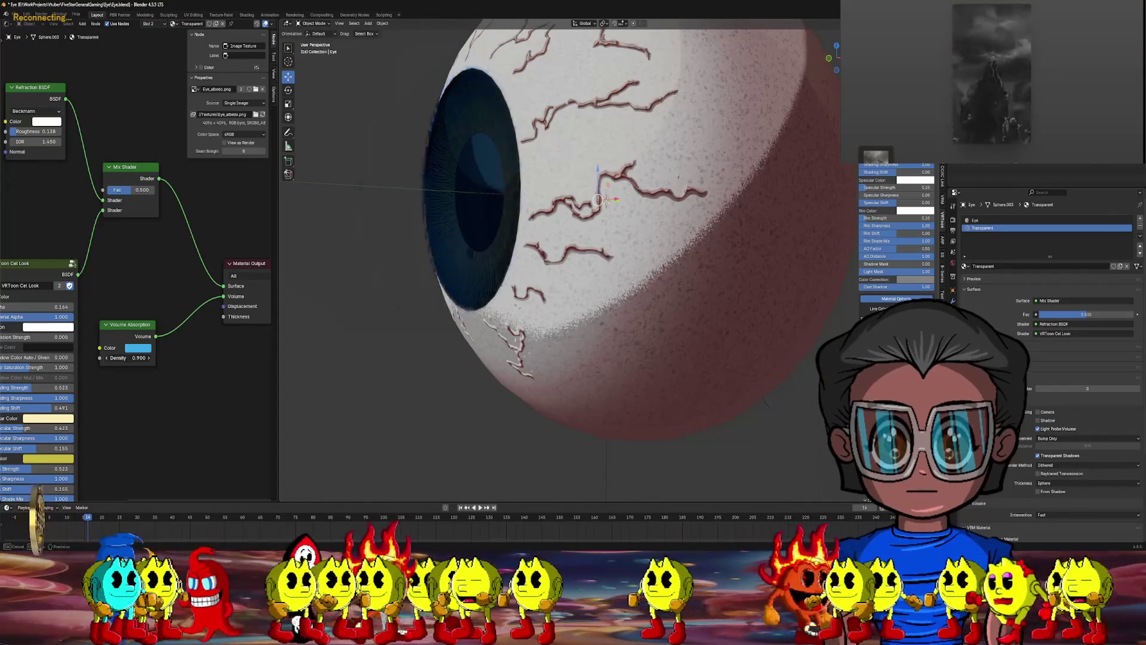
{"action": "left_click", "coordinate": [106, 358]}
{"action": "left_click", "coordinate": [105, 358]}
{"action": "left_click", "coordinate": [106, 358]}
{"action": "left_click", "coordinate": [106, 358]}
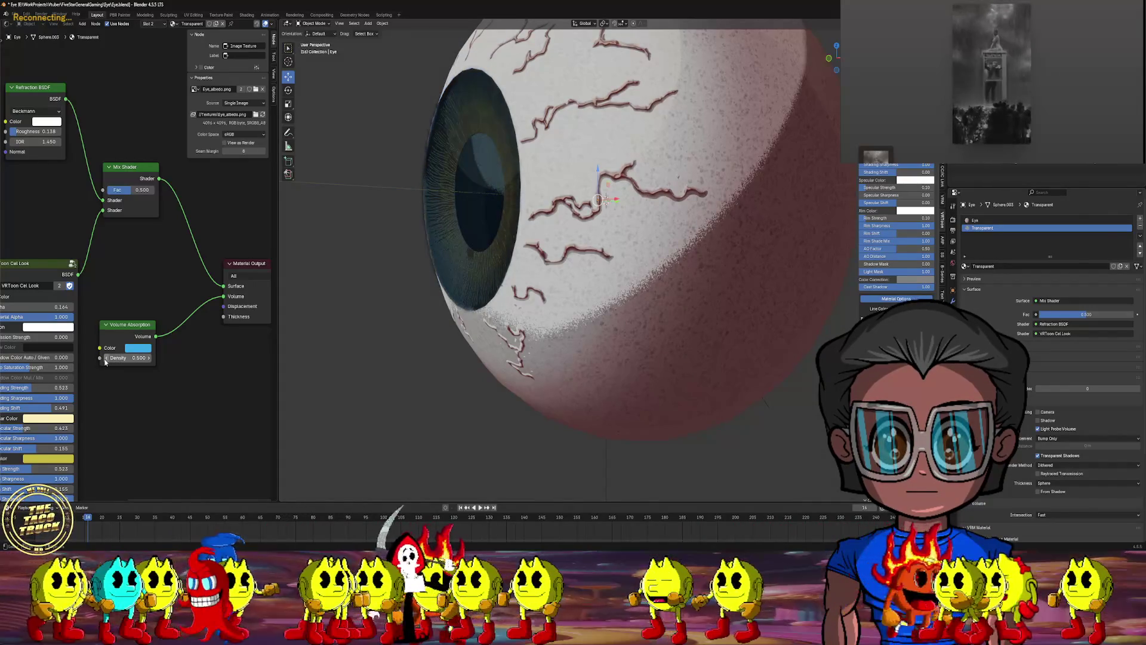
{"action": "left_click", "coordinate": [106, 358]}
{"action": "left_click", "coordinate": [106, 358]}
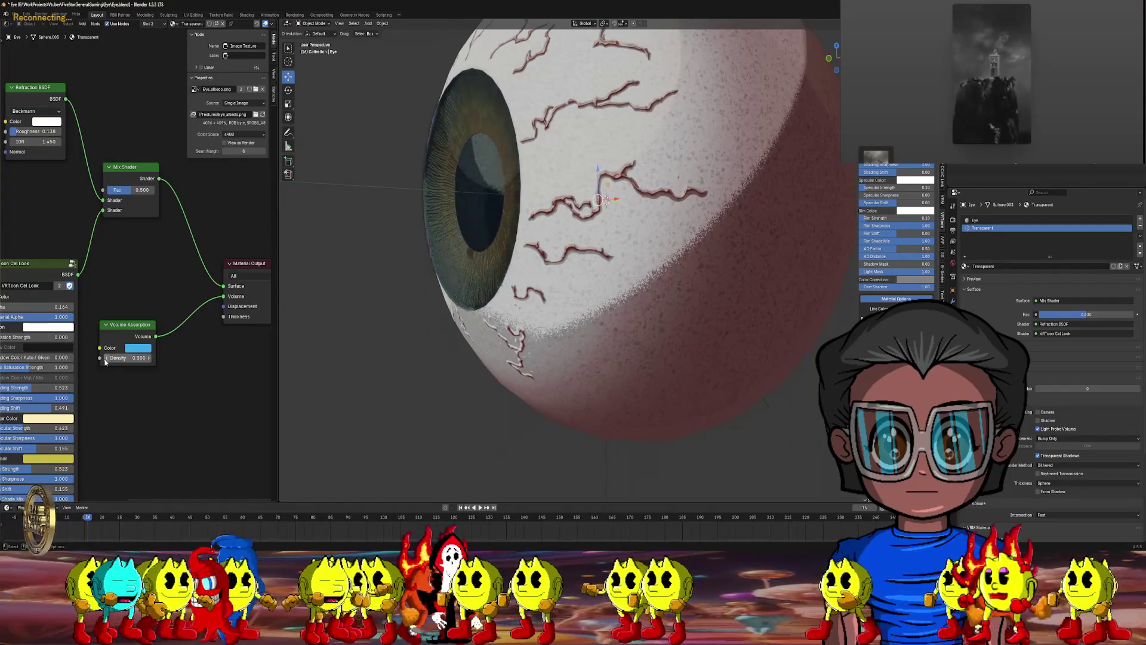
- Tint the refraction colour light blue (#3DBEFF) and raise roughness to about 0.308
{"action": "left_click", "coordinate": [58, 123]}
{"action": "left_click", "coordinate": [76, 140]}
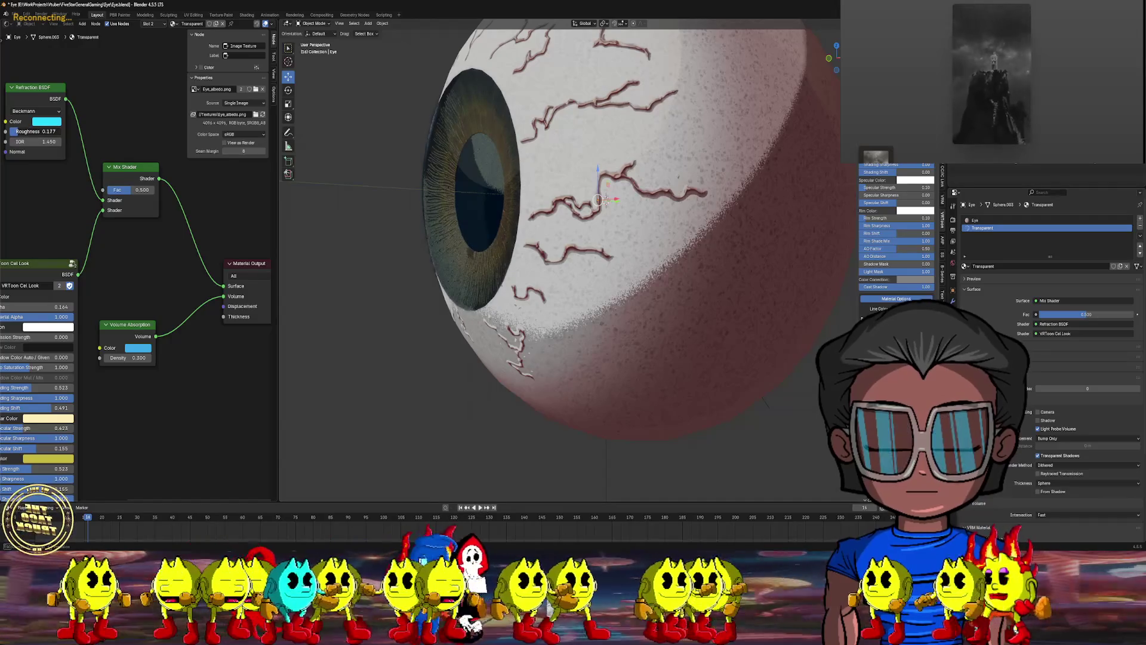
{"action": "left_click_drag", "start_coordinate": [36, 131], "coordinate": [54, 131]}
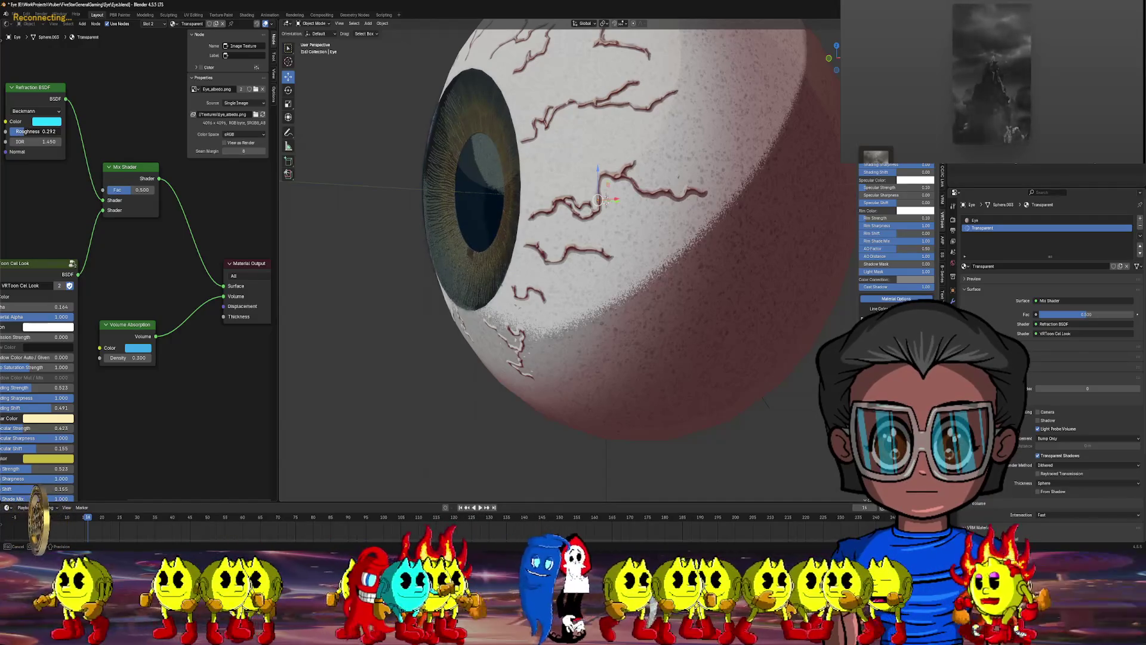
{"action": "scroll", "coordinate": [330, 278], "scroll_direction": "down", "scroll_amount": 2}
{"action": "mouse_move", "coordinate": [331, 277]}
{"action": "middle_mouse_down"}
{"action": "mouse_move", "coordinate": [379, 302]}
{"action": "mouse_move", "coordinate": [371, 315]}
{"action": "mouse_move", "coordinate": [394, 327]}
{"action": "mouse_move", "coordinate": [575, 327]}
{"action": "middle_mouse_up"}
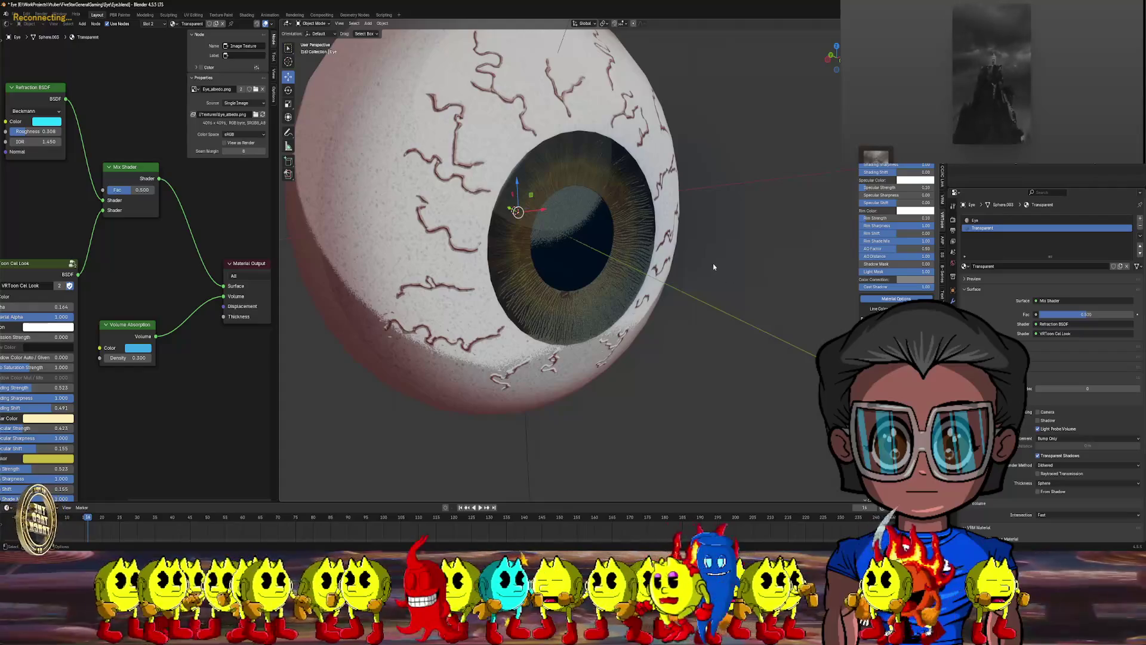
{"action": "scroll", "coordinate": [712, 260], "scroll_direction": "down", "scroll_amount": 5}
{"action": "middle_click_drag", "start_coordinate": [711, 259], "coordinate": [680, 265]}
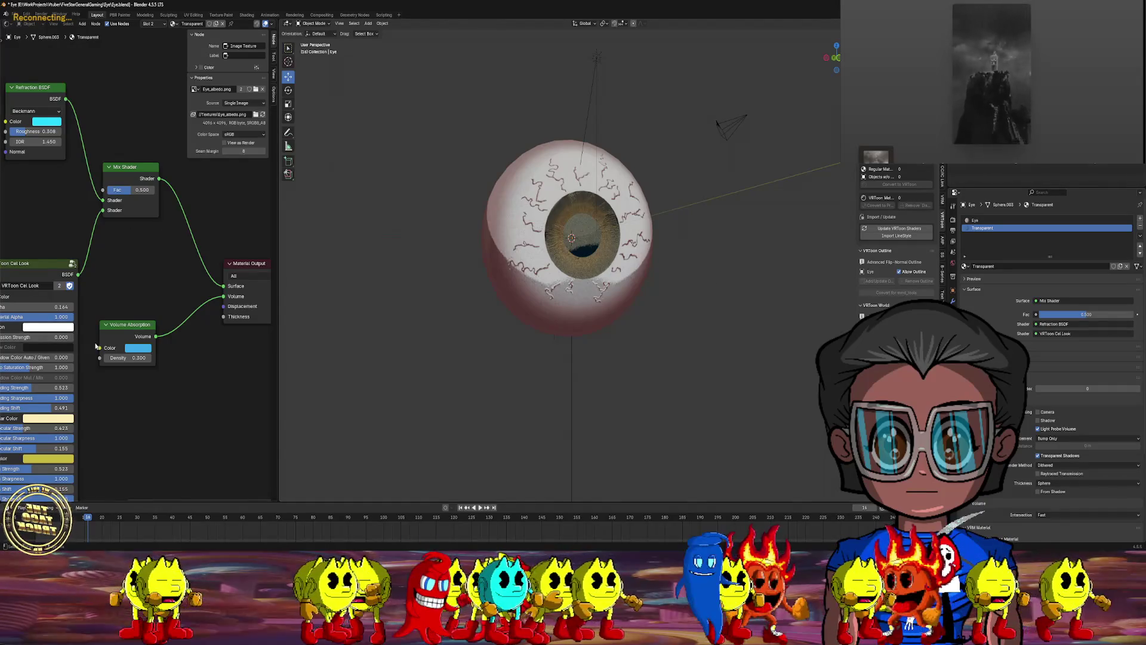
{"action": "scroll", "coordinate": [95, 346], "scroll_direction": "up", "scroll_amount": 2}
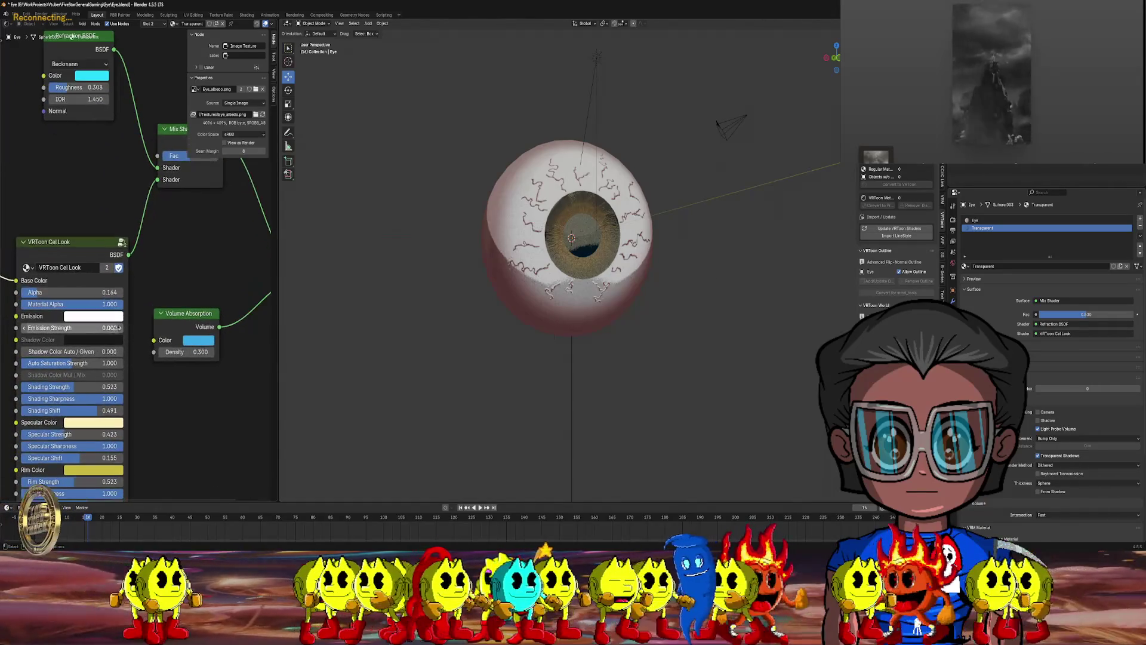
- Step the cel shading Emission Strength up from 0.2 to 0.6 while inspecting the iris
{"action": "left_click", "coordinate": [119, 327]}
{"action": "left_click", "coordinate": [120, 328]}
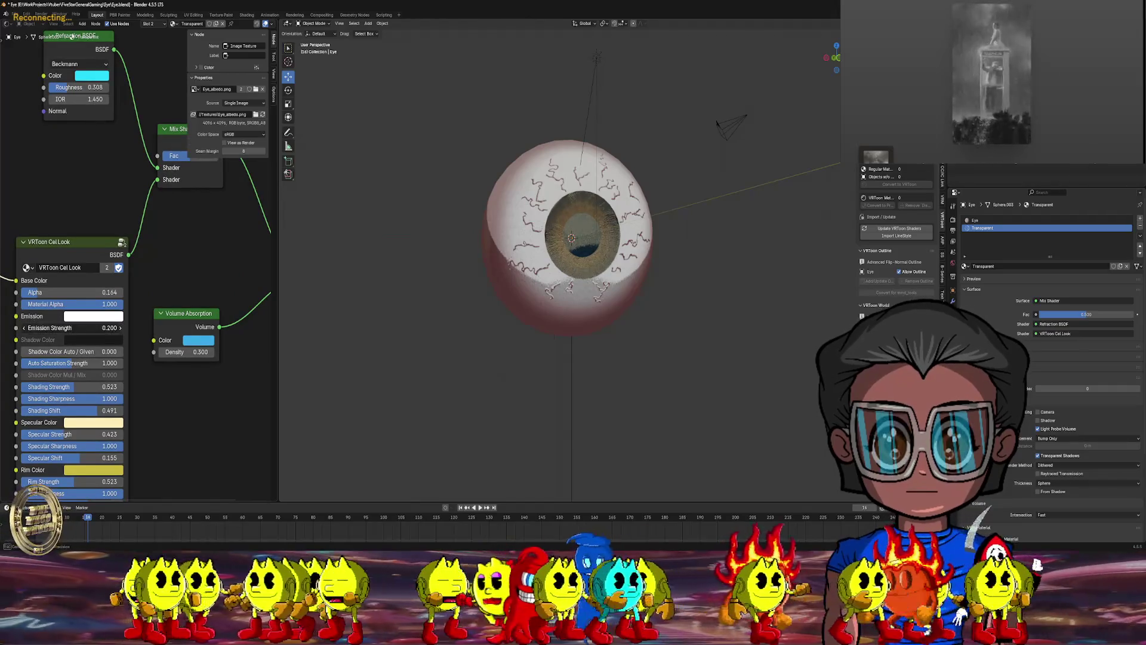
{"action": "left_click", "coordinate": [120, 328]}
{"action": "left_click", "coordinate": [120, 328]}
{"action": "middle_click_drag", "start_coordinate": [570, 259], "coordinate": [593, 275]}
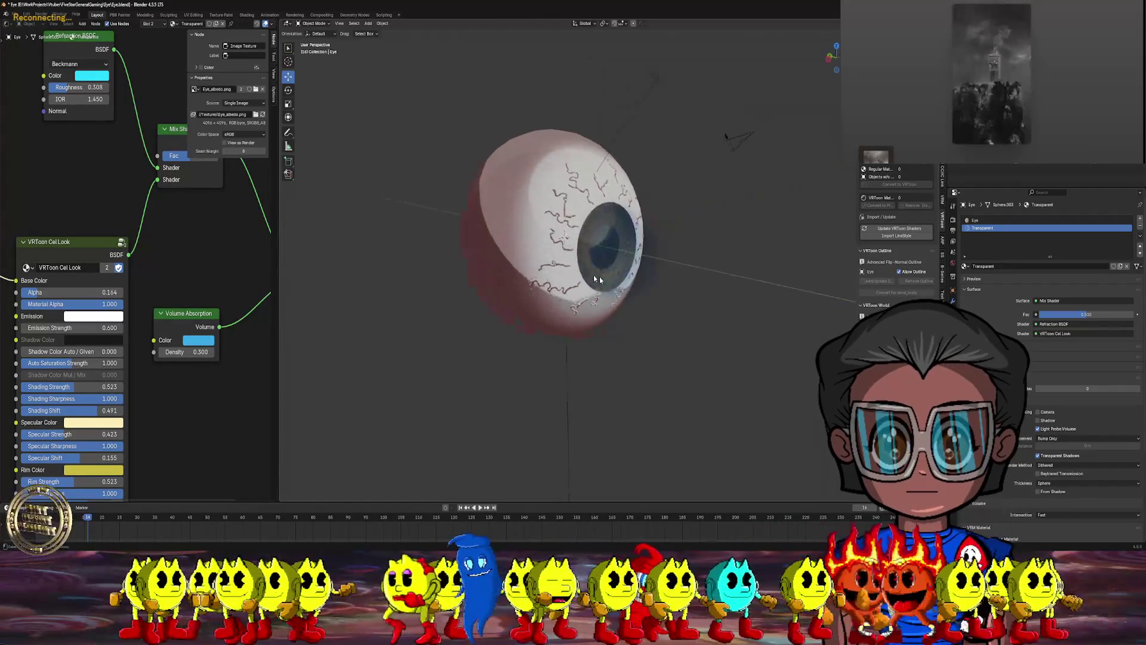
{"action": "scroll", "coordinate": [594, 275], "scroll_direction": "up", "scroll_amount": 4}
{"action": "middle_click_drag", "start_coordinate": [662, 282], "coordinate": [593, 290]}
- Reset Emission Strength to 0, try 1.0, return it to 0, and select the Sun lamp
{"action": "key", "text": "BackSpace"}
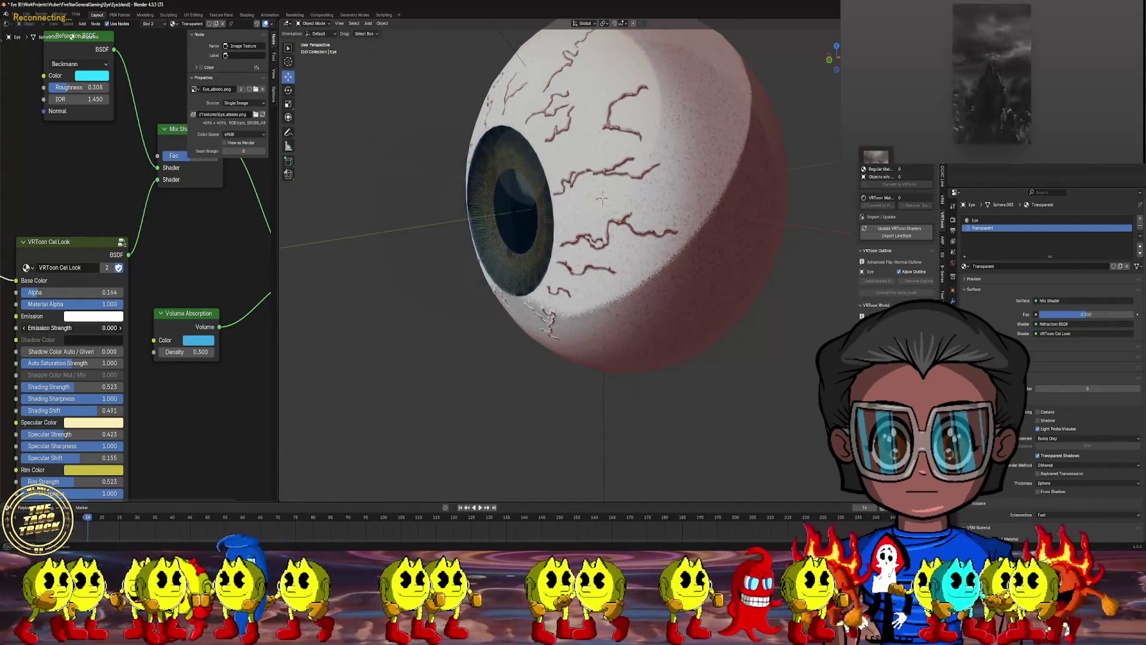
{"action": "left_click_drag", "start_coordinate": [72, 328], "coordinate": [107, 328]}
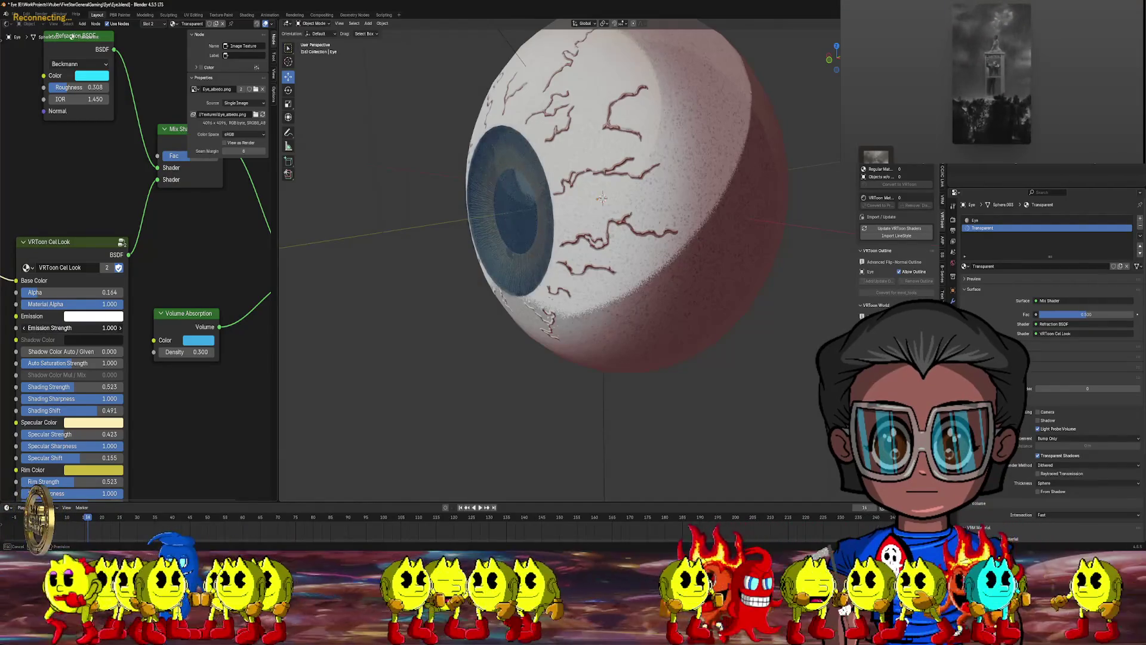
{"action": "mouse_move", "coordinate": [431, 251]}
{"action": "middle_mouse_down"}
{"action": "mouse_move", "coordinate": [503, 256]}
{"action": "mouse_move", "coordinate": [517, 245]}
{"action": "mouse_move", "coordinate": [589, 312]}
{"action": "mouse_move", "coordinate": [552, 314]}
{"action": "middle_mouse_up"}
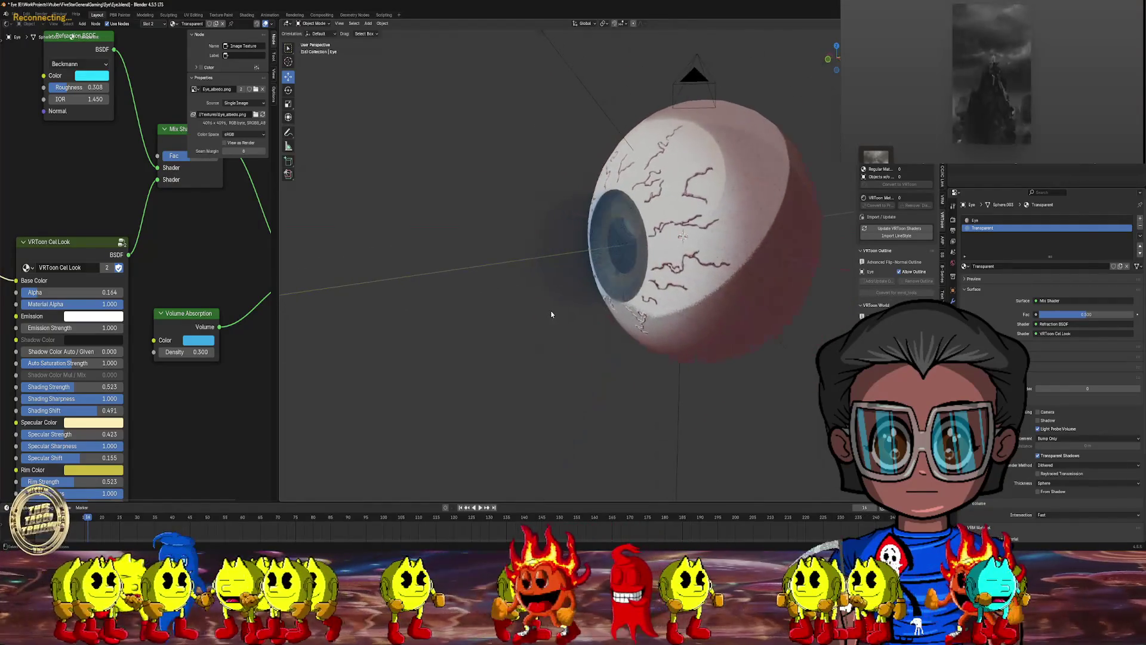
{"action": "left_click_drag", "start_coordinate": [62, 330], "coordinate": [24, 330]}
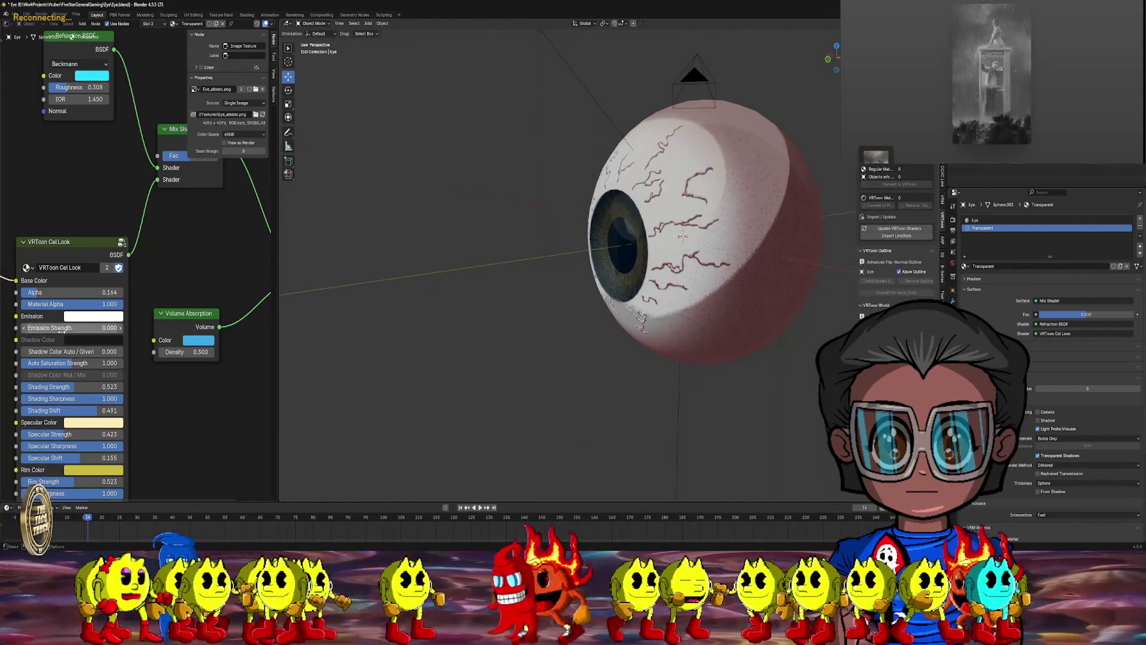
{"action": "mouse_move", "coordinate": [537, 286]}
{"action": "middle_mouse_down"}
{"action": "mouse_move", "coordinate": [669, 305]}
{"action": "mouse_move", "coordinate": [655, 290]}
{"action": "mouse_move", "coordinate": [643, 320]}
{"action": "mouse_move", "coordinate": [533, 320]}
{"action": "mouse_move", "coordinate": [549, 322]}
{"action": "middle_mouse_up"}
{"action": "scroll", "coordinate": [668, 306], "scroll_direction": "down", "scroll_amount": 3}
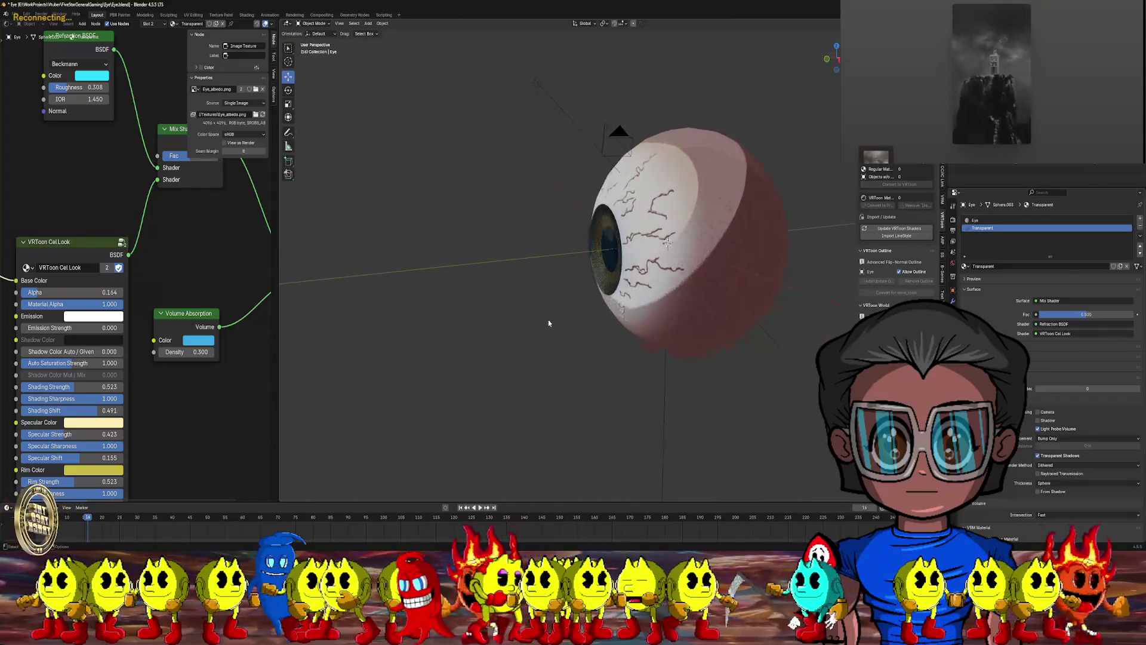
{"action": "mouse_move", "coordinate": [587, 286]}
{"action": "middle_mouse_down"}
{"action": "mouse_move", "coordinate": [577, 293]}
{"action": "mouse_move", "coordinate": [601, 298]}
{"action": "mouse_move", "coordinate": [672, 287]}
{"action": "mouse_move", "coordinate": [621, 296]}
{"action": "middle_mouse_up"}
{"action": "scroll", "coordinate": [627, 249], "scroll_direction": "down", "scroll_amount": 5}
{"action": "left_click", "coordinate": [593, 192]}
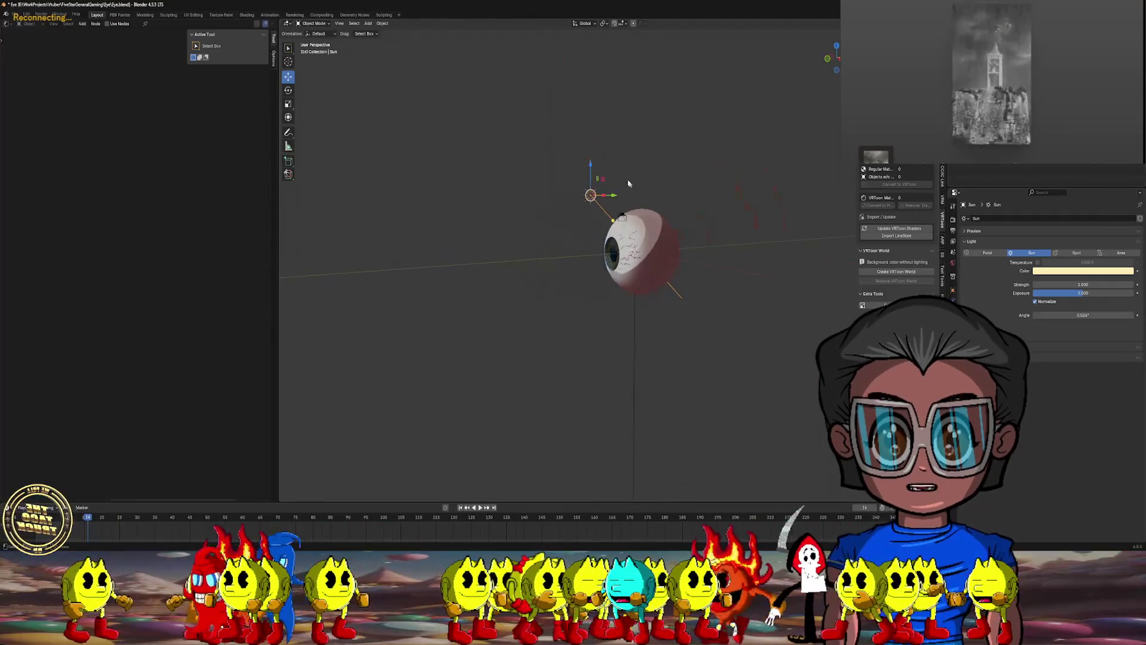
- Rotate the Sun lamp with R so light falls across the eye's front
{"action": "middle_click_drag", "start_coordinate": [593, 192], "coordinate": [603, 197]}
{"action": "scroll", "coordinate": [616, 202], "scroll_direction": "up", "scroll_amount": 4}
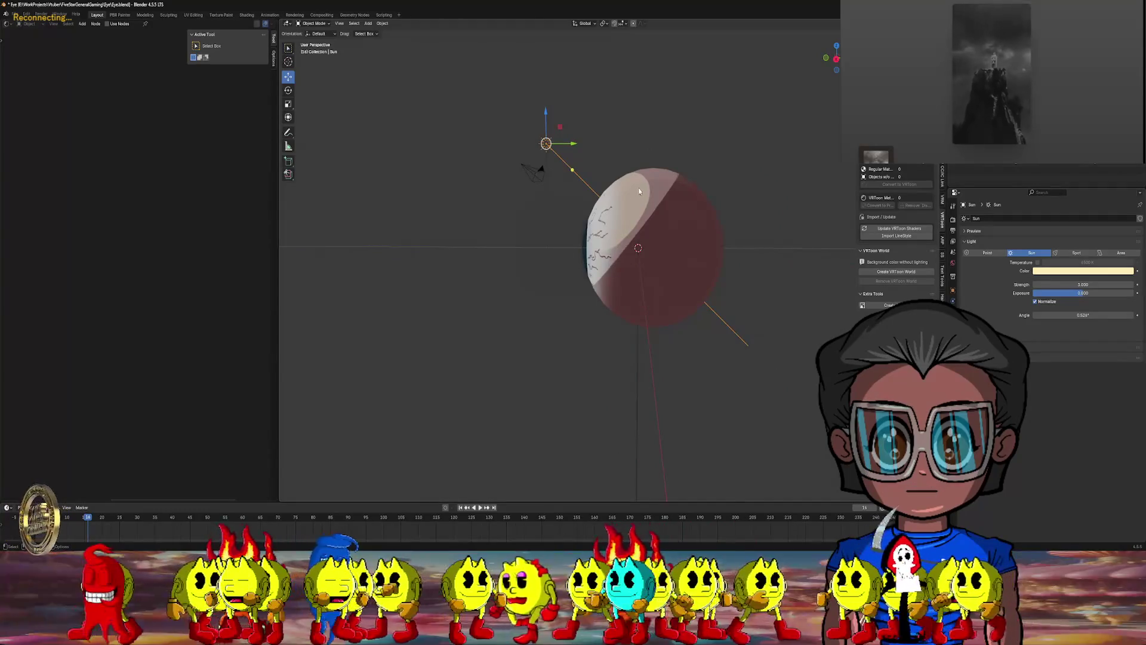
{"action": "middle_click_drag", "start_coordinate": [662, 174], "coordinate": [636, 182]}
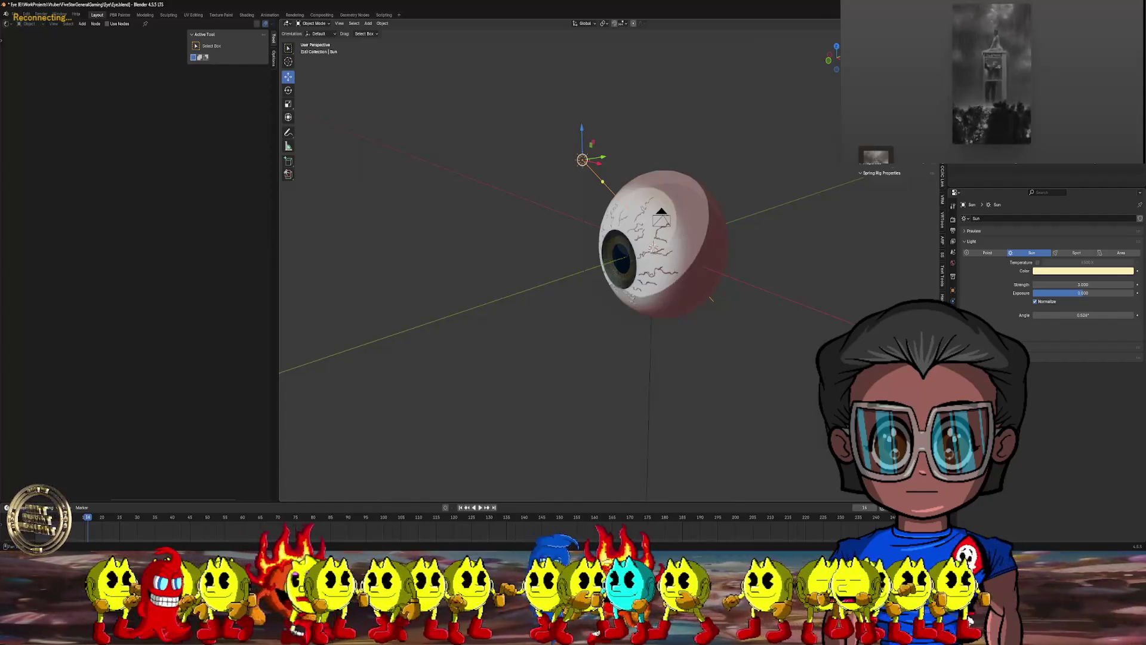
{"action": "key", "text": "r"}
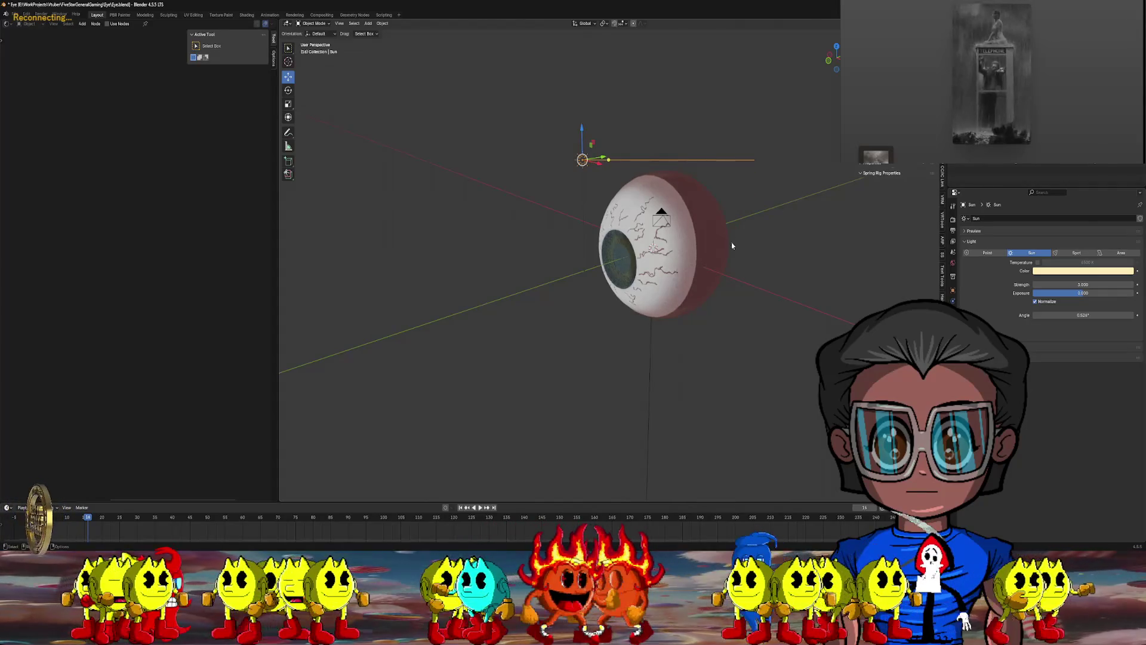
{"action": "mouse_move", "coordinate": [732, 245]}
{"action": "middle_mouse_down"}
{"action": "mouse_move", "coordinate": [772, 224]}
{"action": "mouse_move", "coordinate": [728, 227]}
{"action": "middle_mouse_up"}
{"action": "scroll", "coordinate": [751, 226], "scroll_direction": "up", "scroll_amount": 3}
{"action": "scroll", "coordinate": [728, 227], "scroll_direction": "up", "scroll_amount": 2}
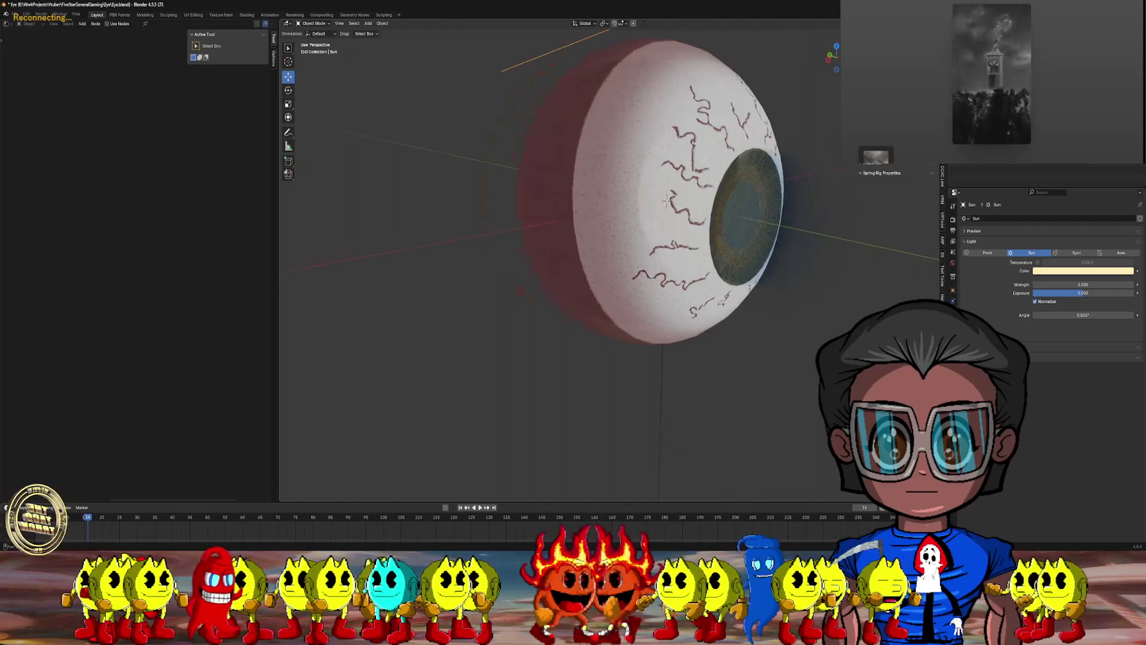
{"action": "key", "text": "r"}
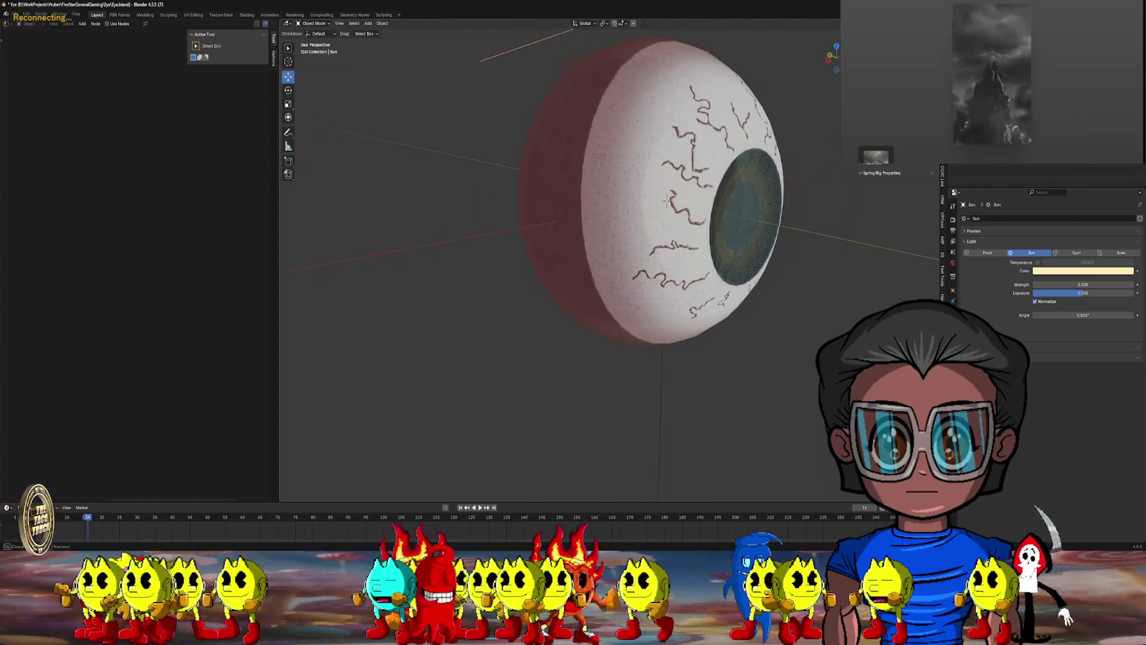
{"action": "key", "text": "Return"}
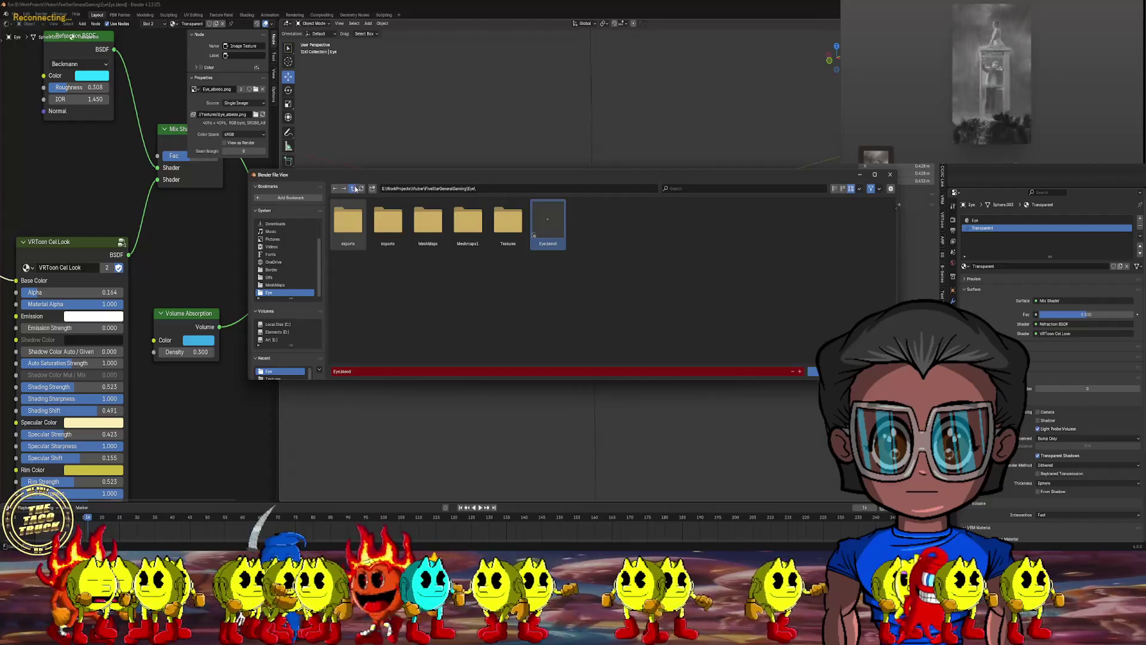
- Save as Vtuber.blend in the parent FiveStarGeneralGaming folder, then zoom in on the eyeball
{"action": "left_click", "coordinate": [362, 372]}
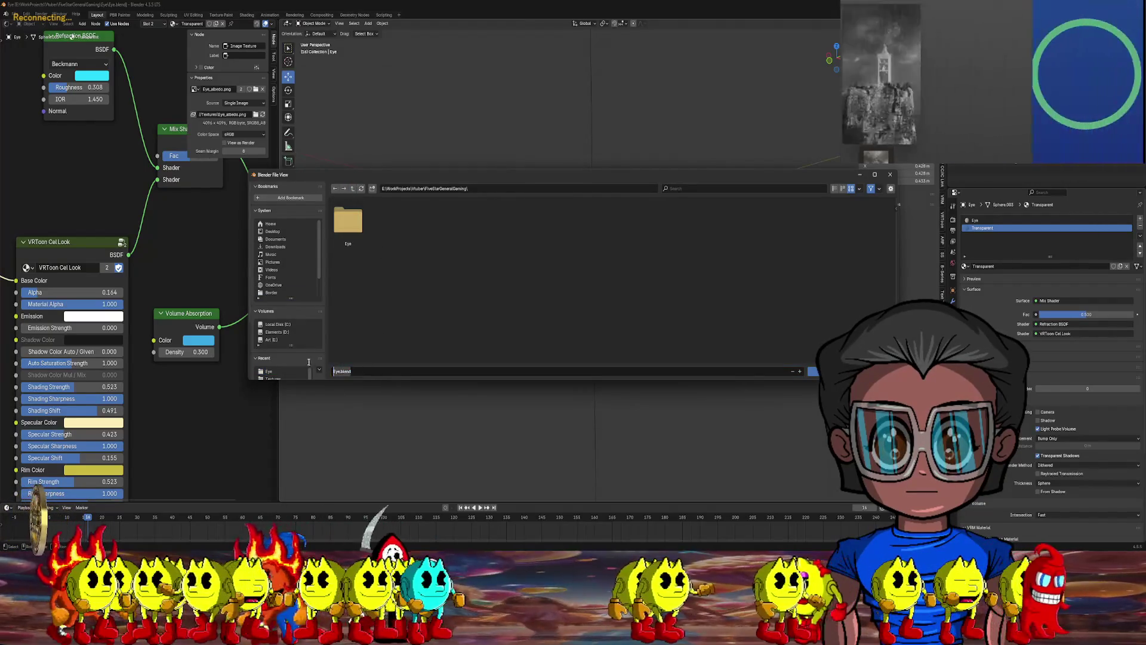
{"action": "type", "text": "vtuber"}
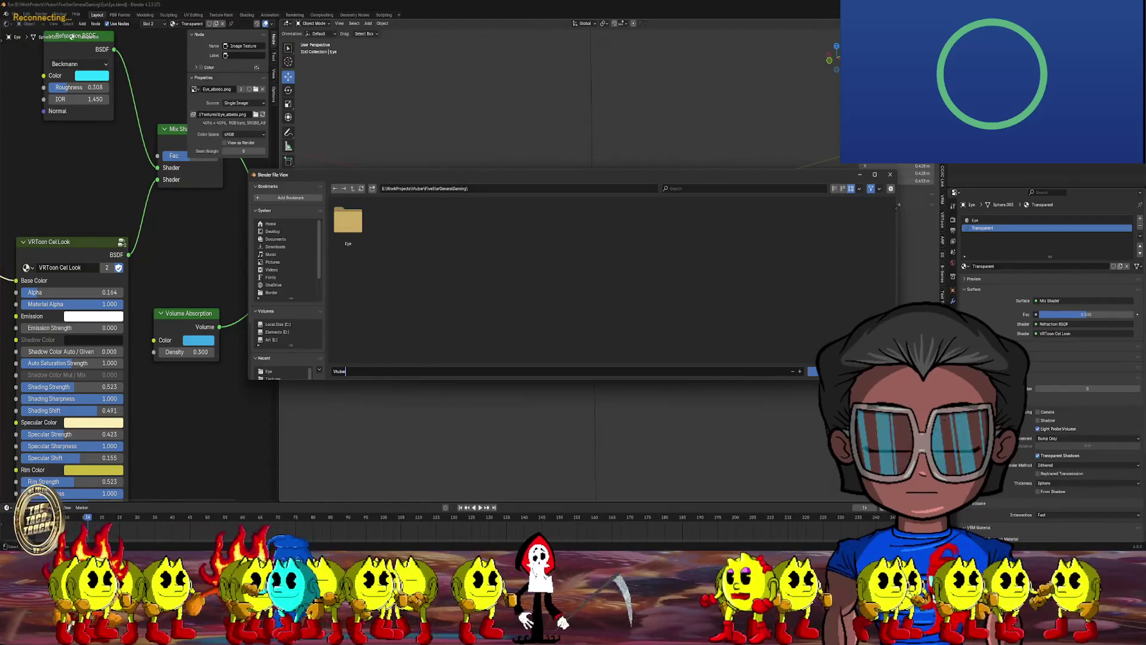
{"action": "key", "text": "Return"}
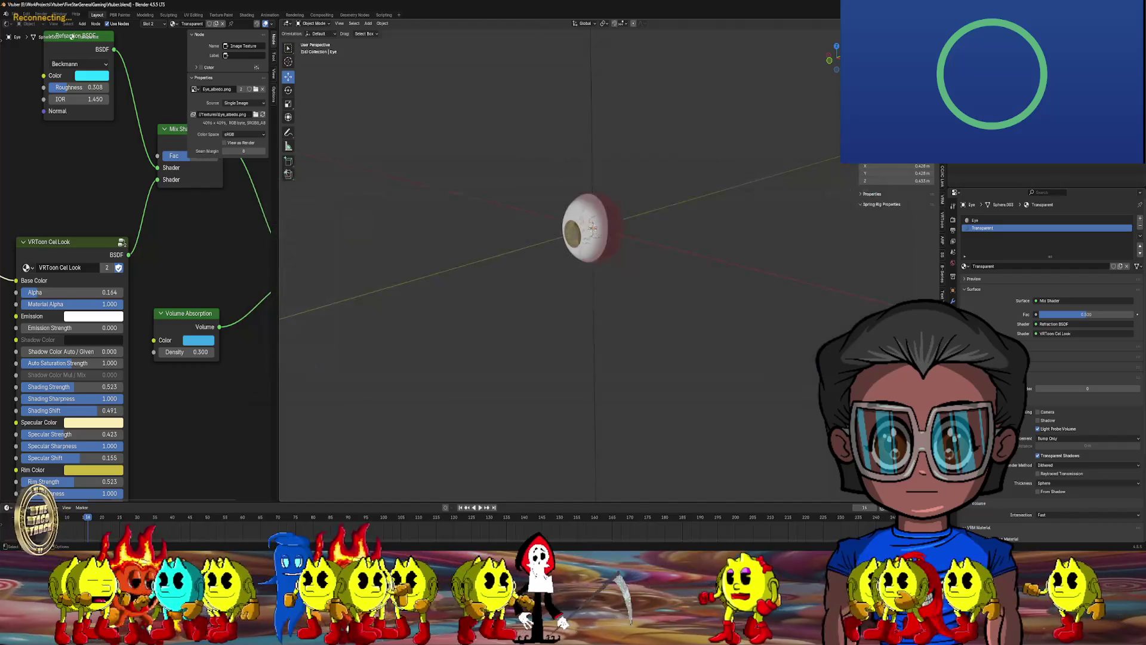
{"action": "mouse_move", "coordinate": [701, 134]}
{"action": "middle_mouse_down"}
{"action": "mouse_move", "coordinate": [714, 125]}
{"action": "mouse_move", "coordinate": [645, 176]}
{"action": "mouse_move", "coordinate": [665, 177]}
{"action": "middle_mouse_up"}
{"action": "scroll", "coordinate": [663, 177], "scroll_direction": "up", "scroll_amount": 4}
{"action": "scroll", "coordinate": [664, 173], "scroll_direction": "down", "scroll_amount": 5}
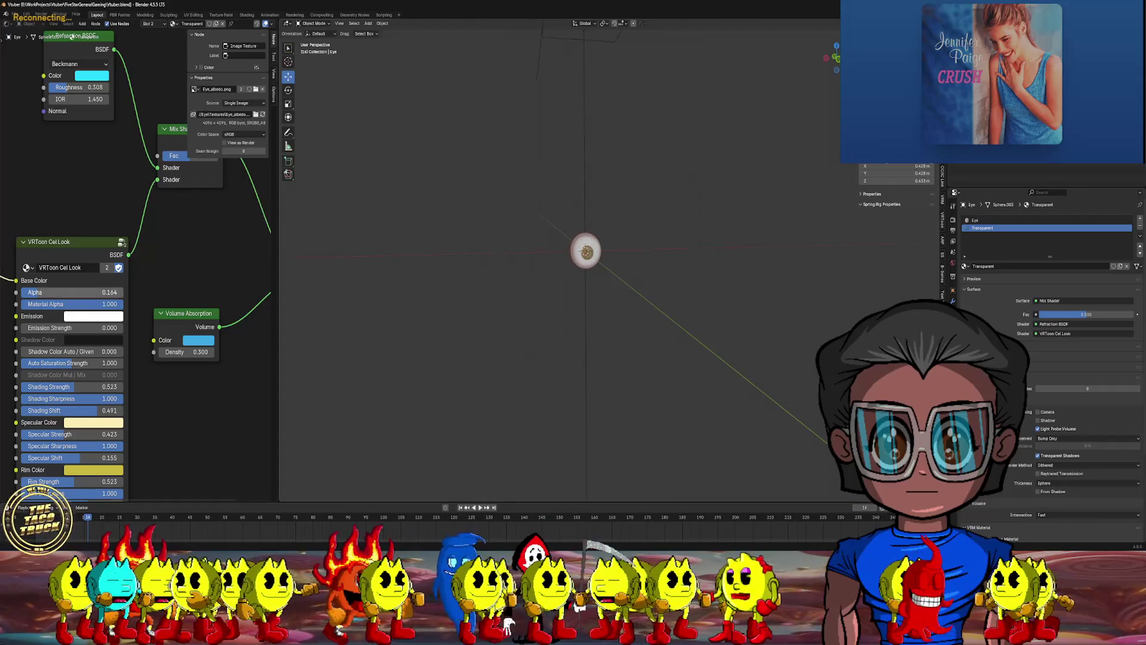
{"action": "middle_click_drag", "start_coordinate": [707, 165], "coordinate": [711, 163]}
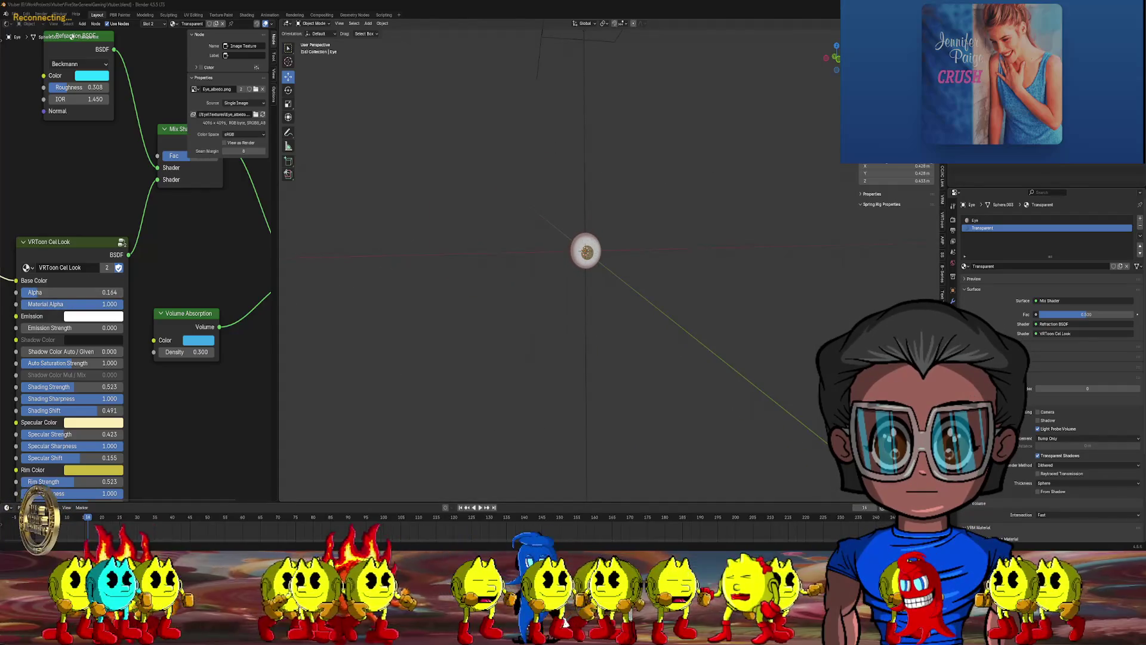